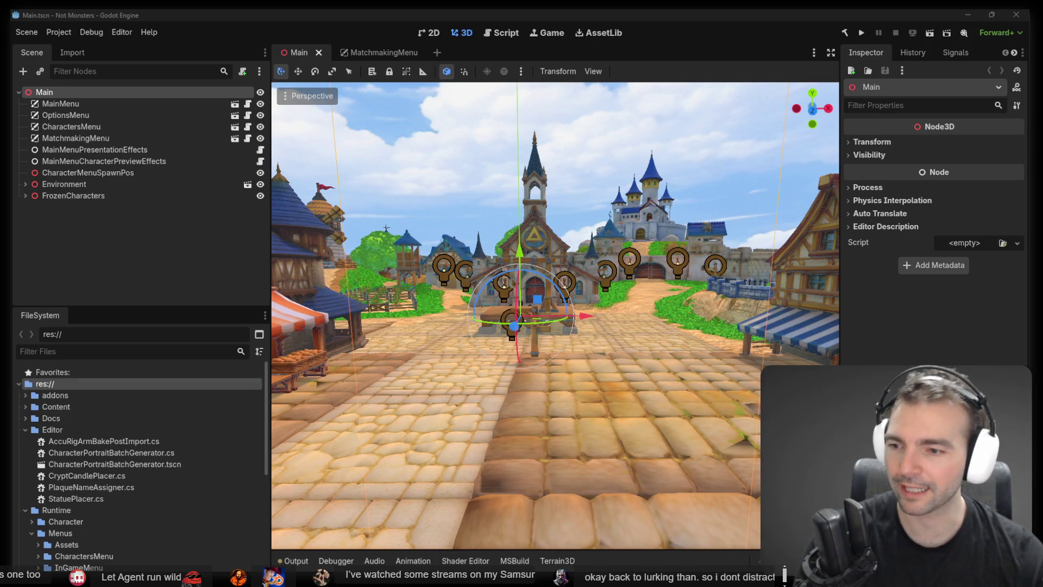
Deselect the Main node and run the project with F5 to build and launch Not Monsters.
click(113, 225)
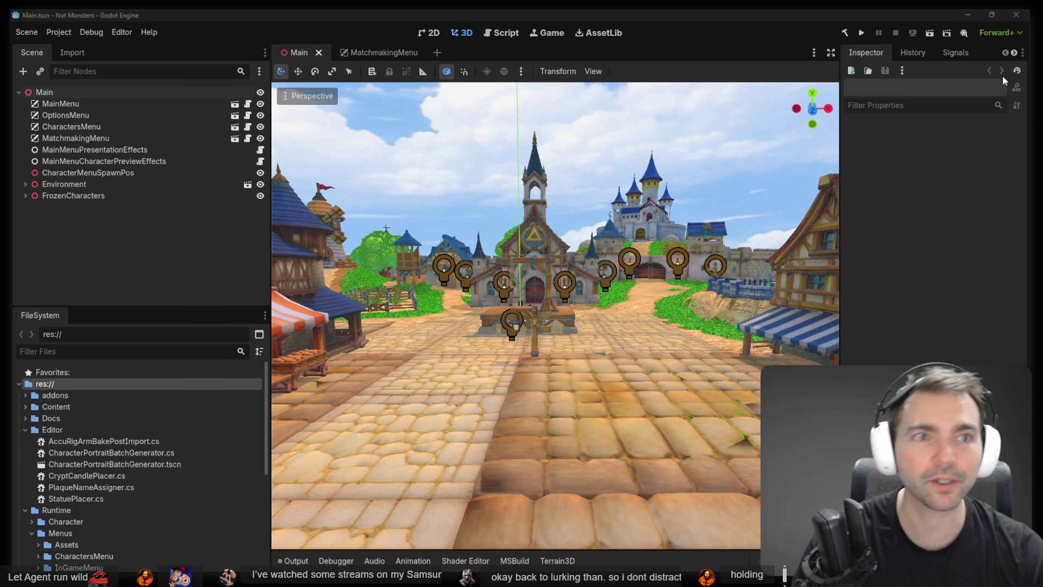
click(712, 46)
key(F5)
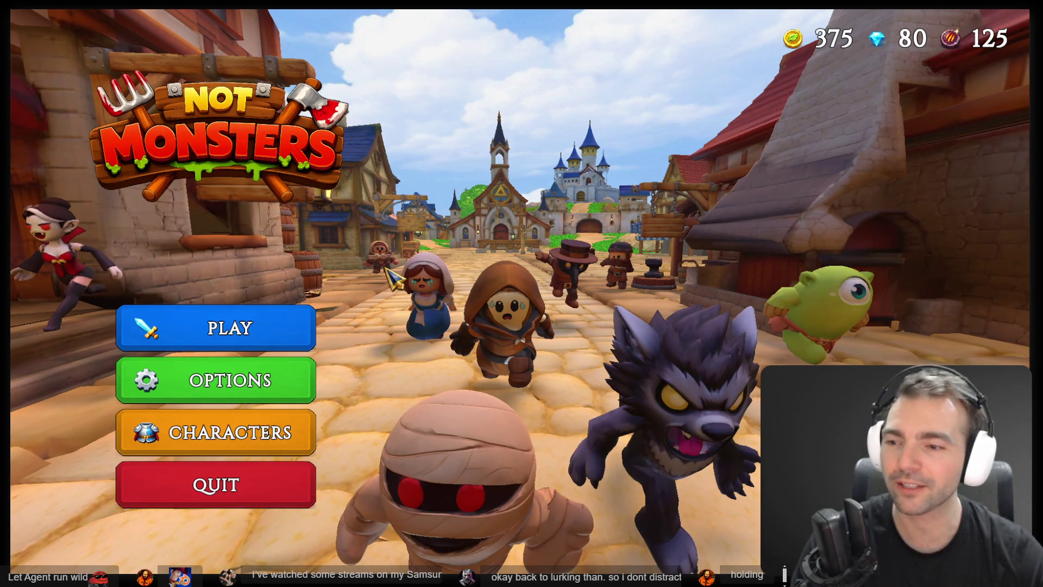
Visit the Play Online screen three times, backing out each time, then open the Characters roster.
key(Return)
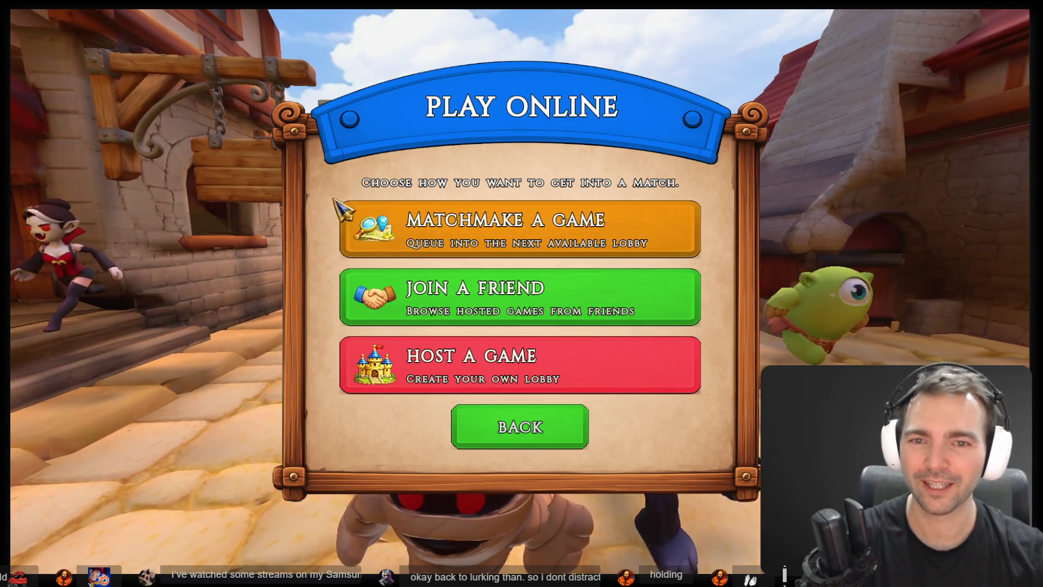
click(511, 427)
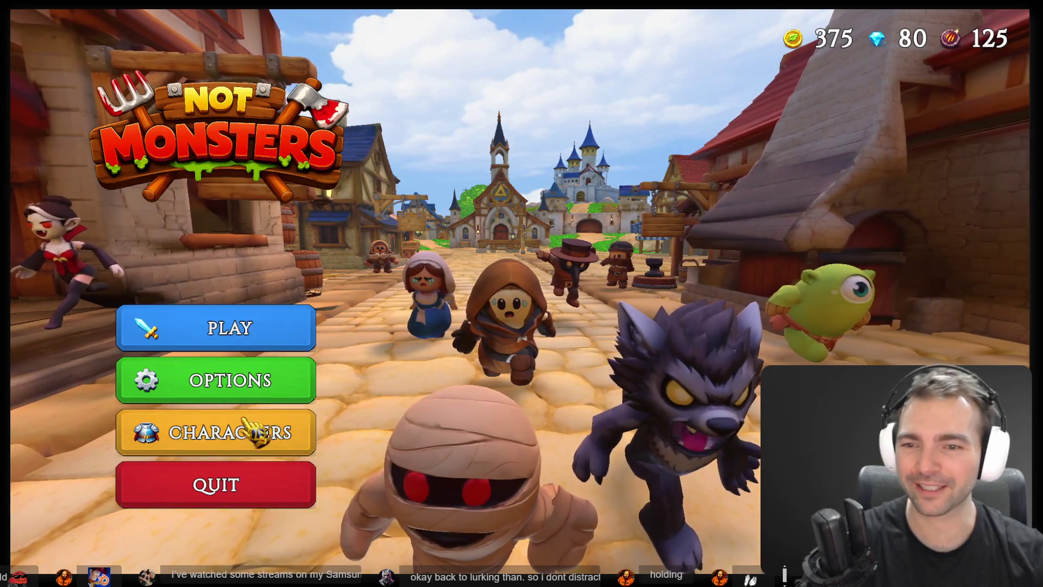
click(274, 337)
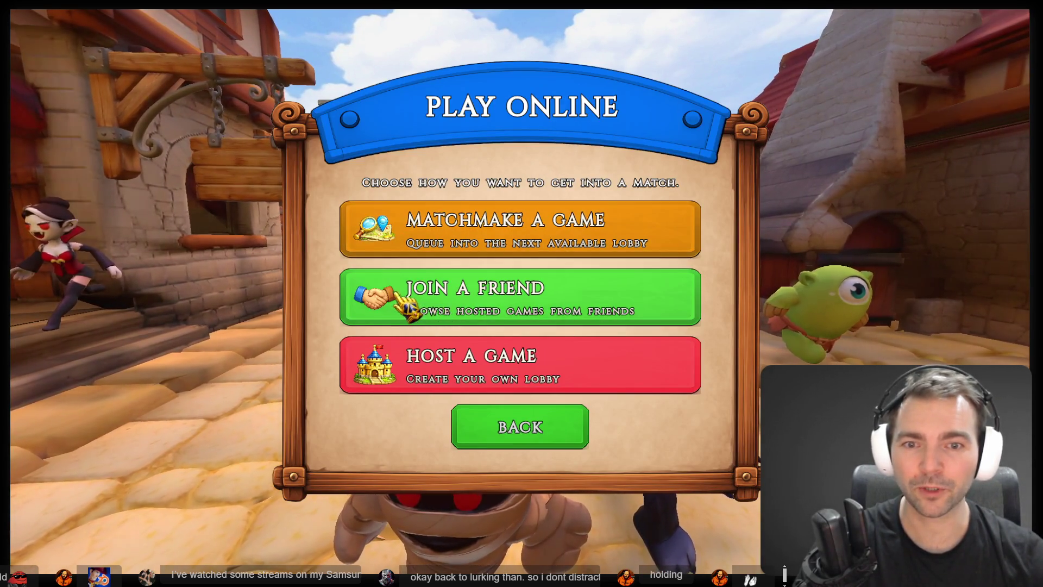
click(520, 427)
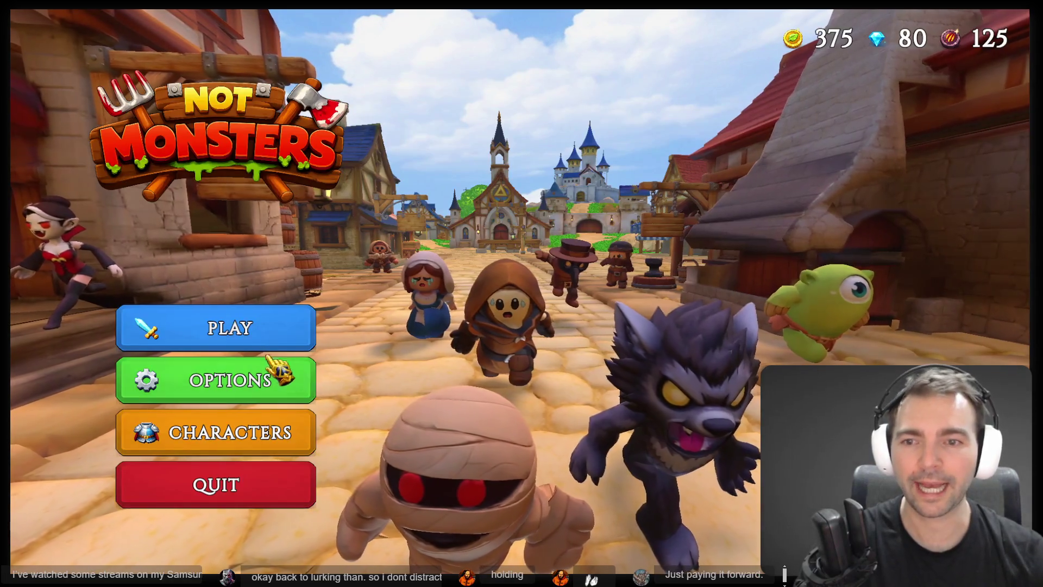
click(256, 325)
click(568, 434)
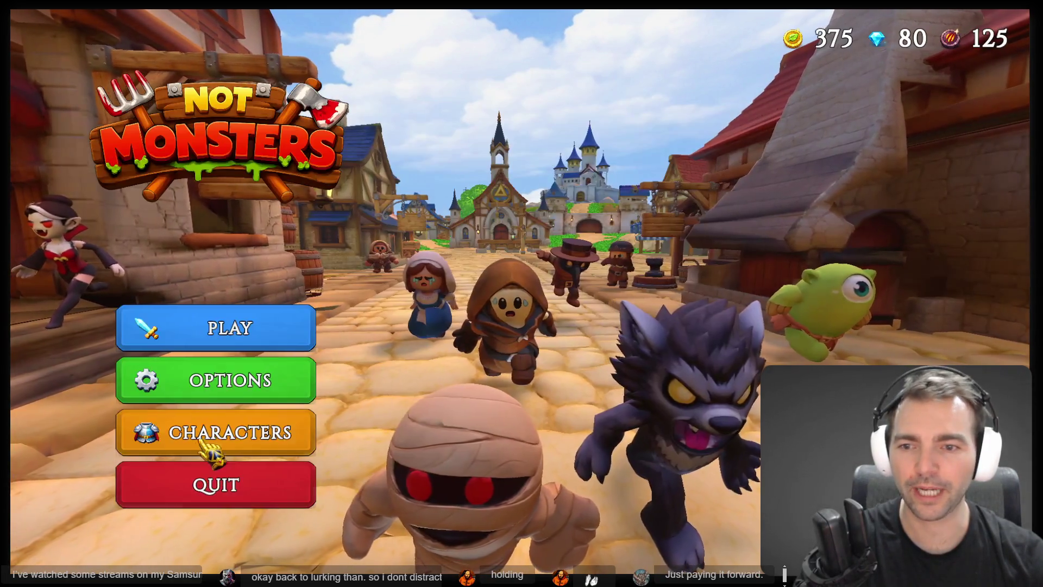
click(214, 432)
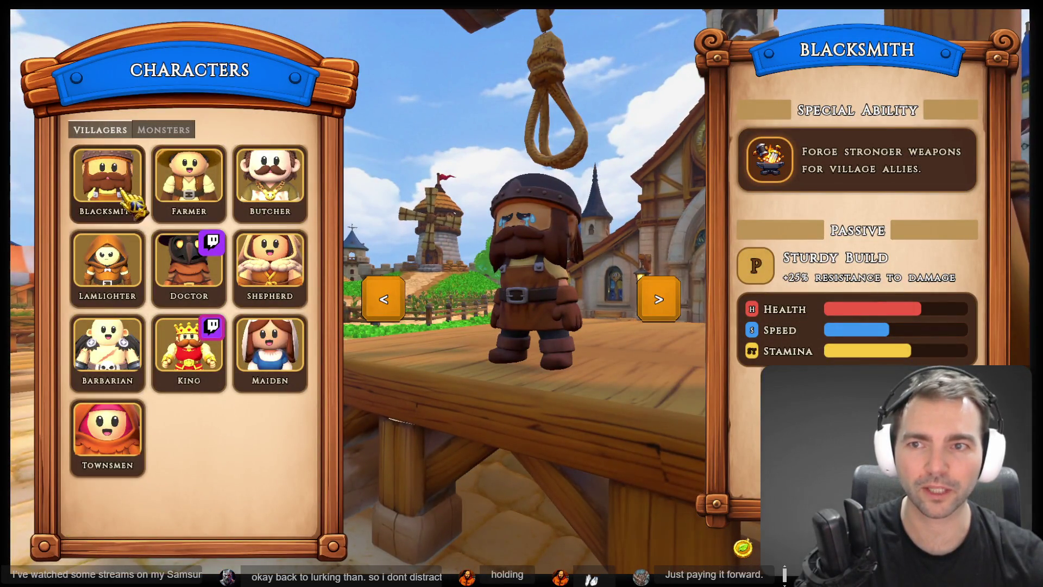
Switch between the Monsters and Villagers tabs, then escape to the main menu.
click(163, 131)
click(101, 130)
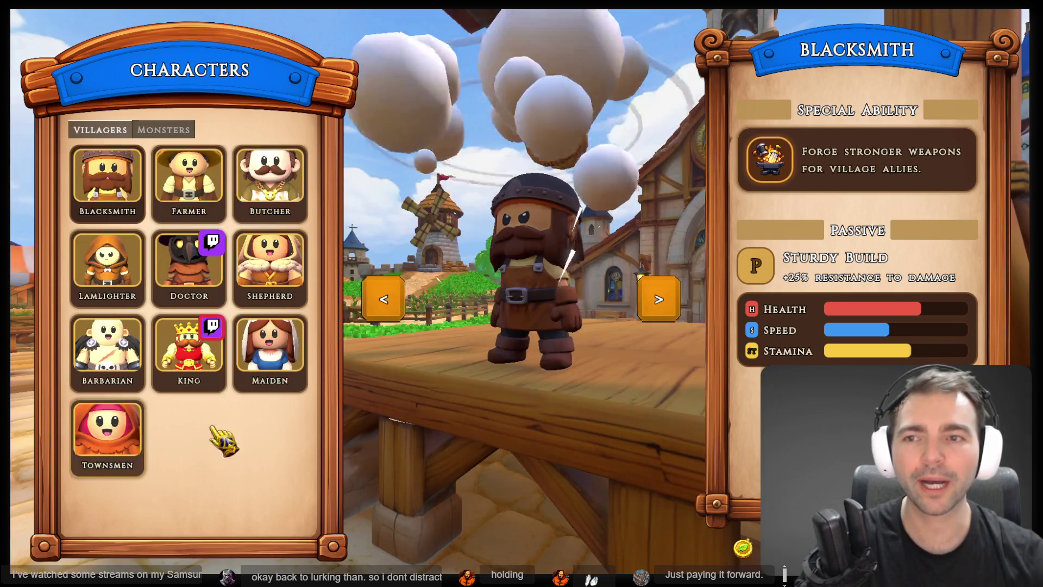
key(Escape)
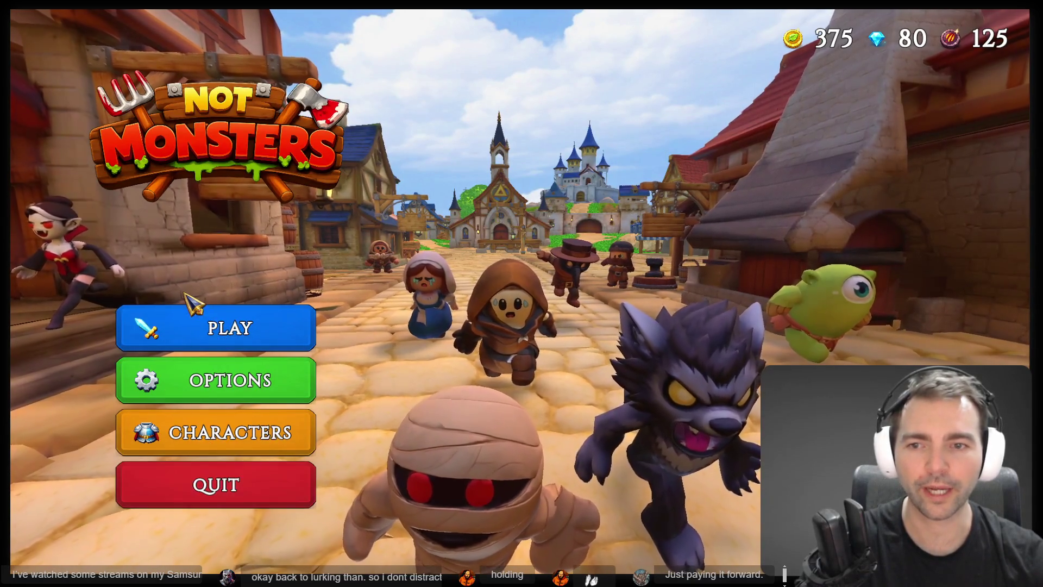
Open and leave Play Online, then open and close the Characters roster twice.
click(252, 342)
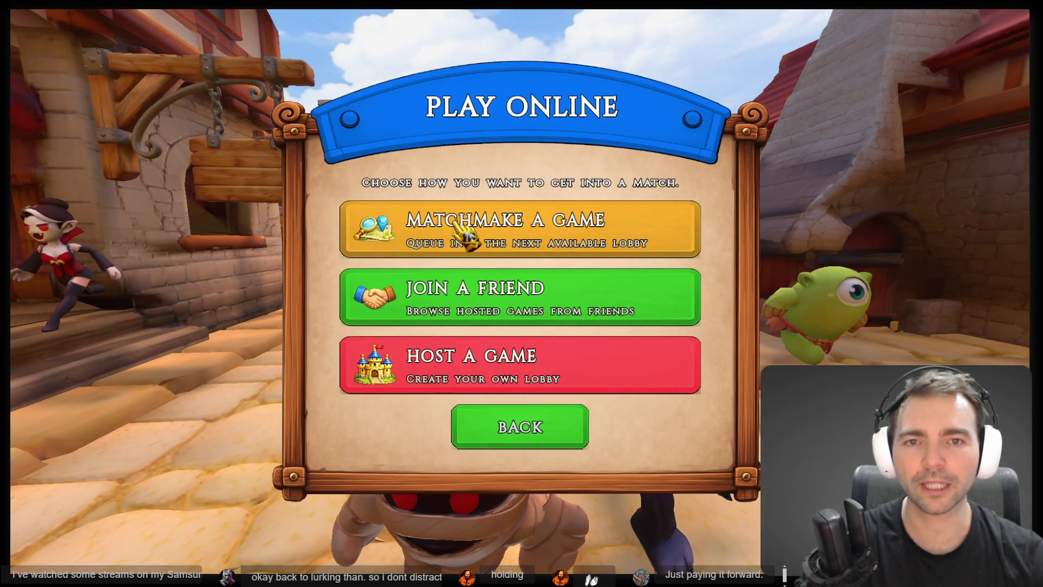
click(482, 437)
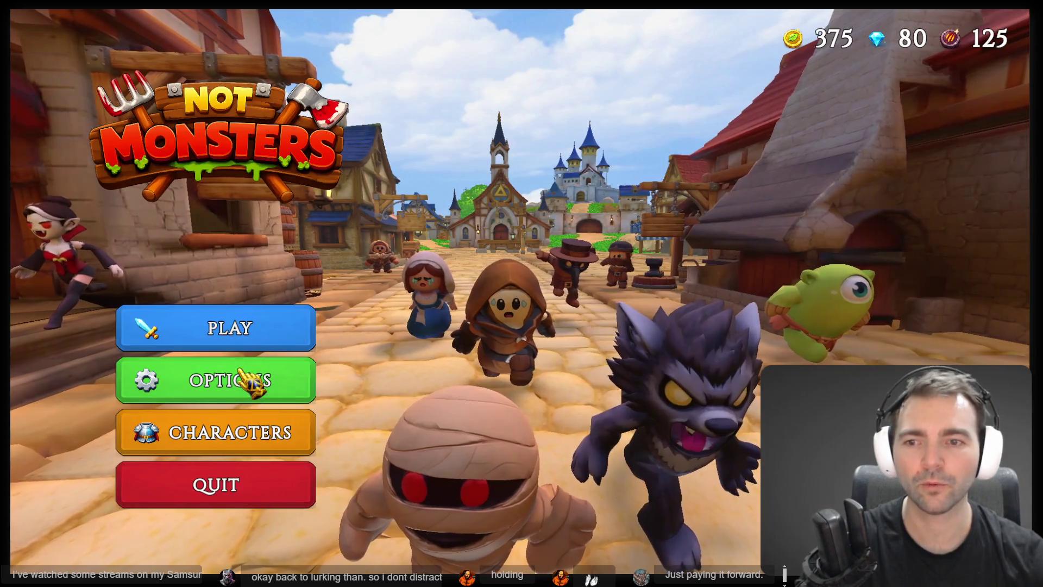
click(248, 433)
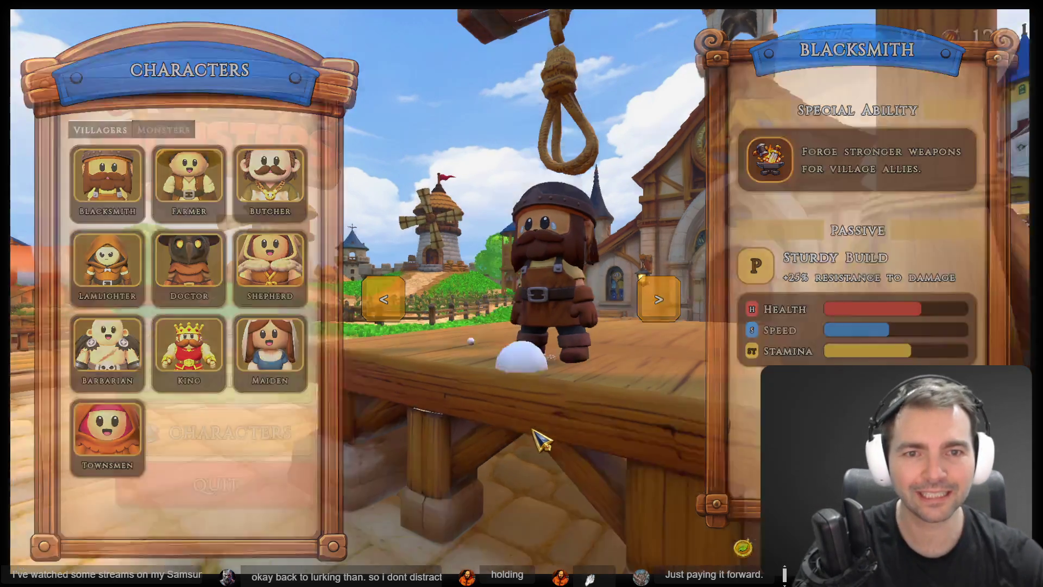
key(Escape)
click(239, 447)
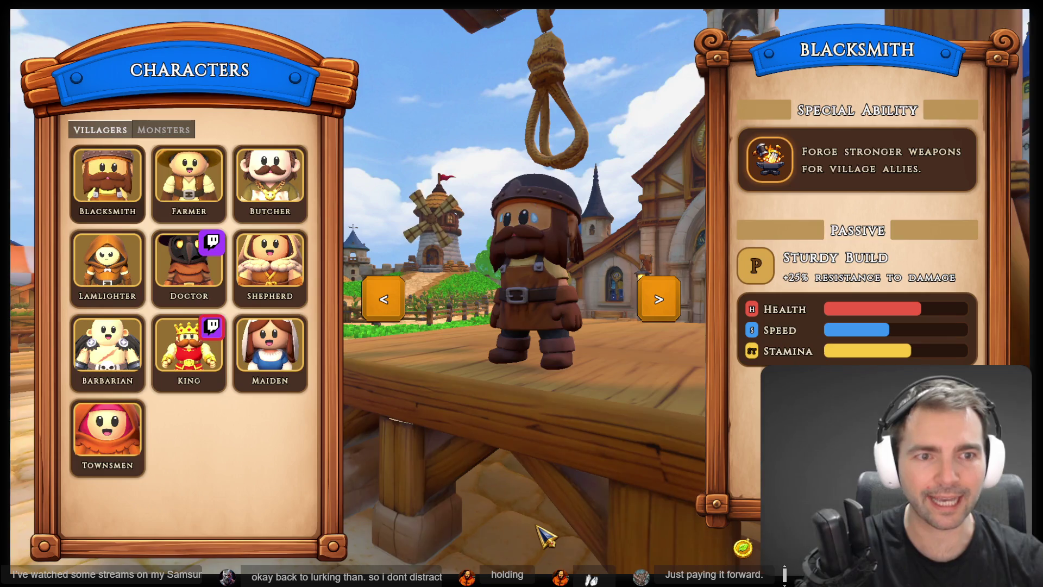
key(Escape)
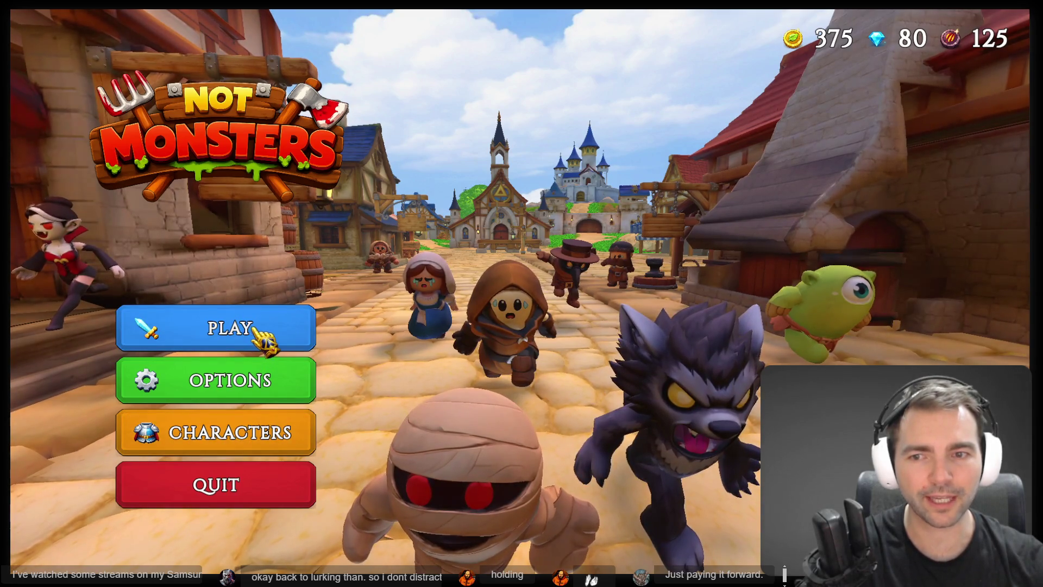
In the Characters roster, view the Butcher and King, toggle the Monsters/Villagers tabs, then exit.
click(256, 441)
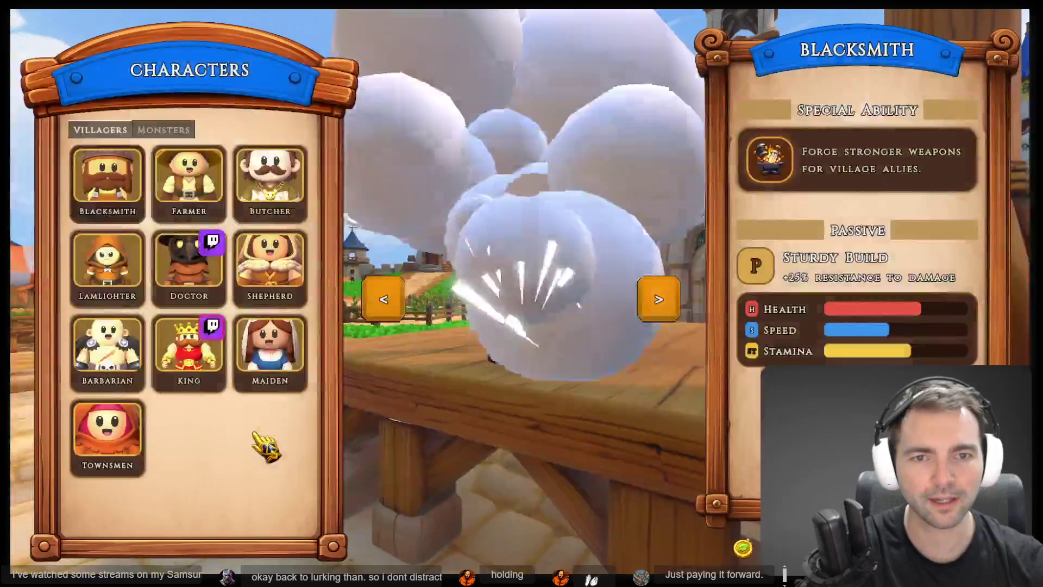
click(288, 208)
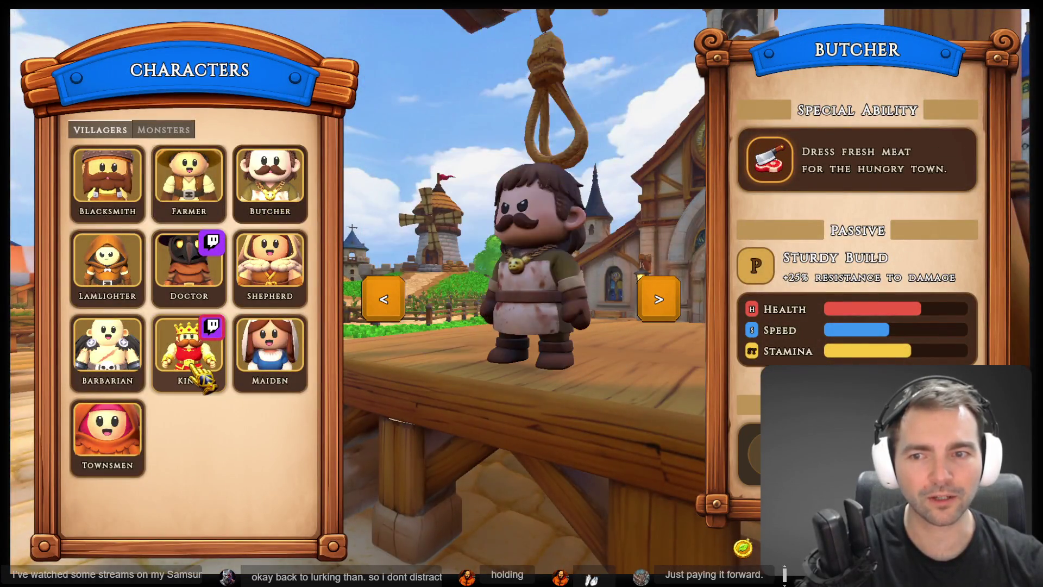
click(205, 365)
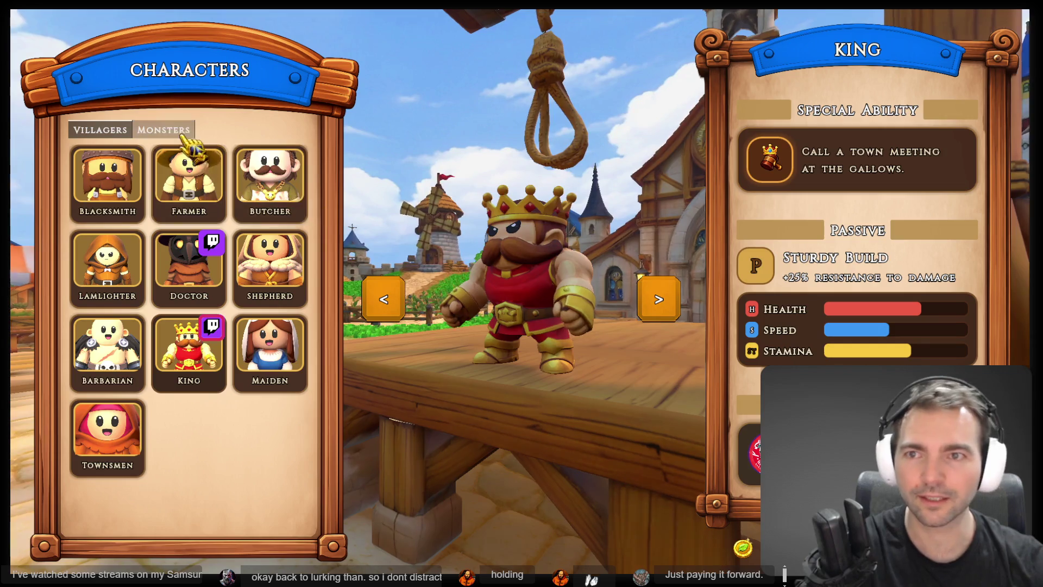
click(171, 130)
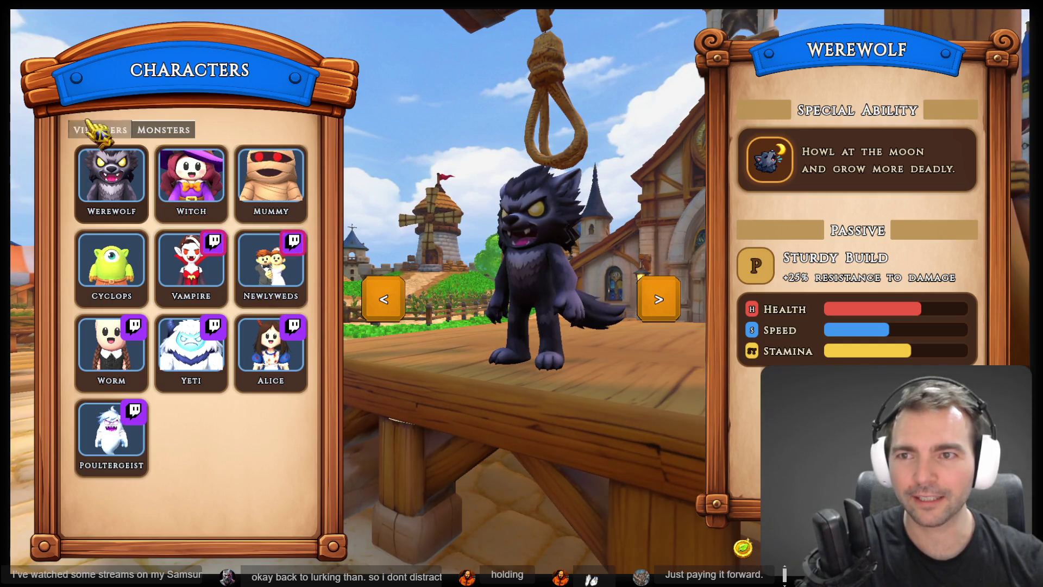
click(109, 133)
key(Escape)
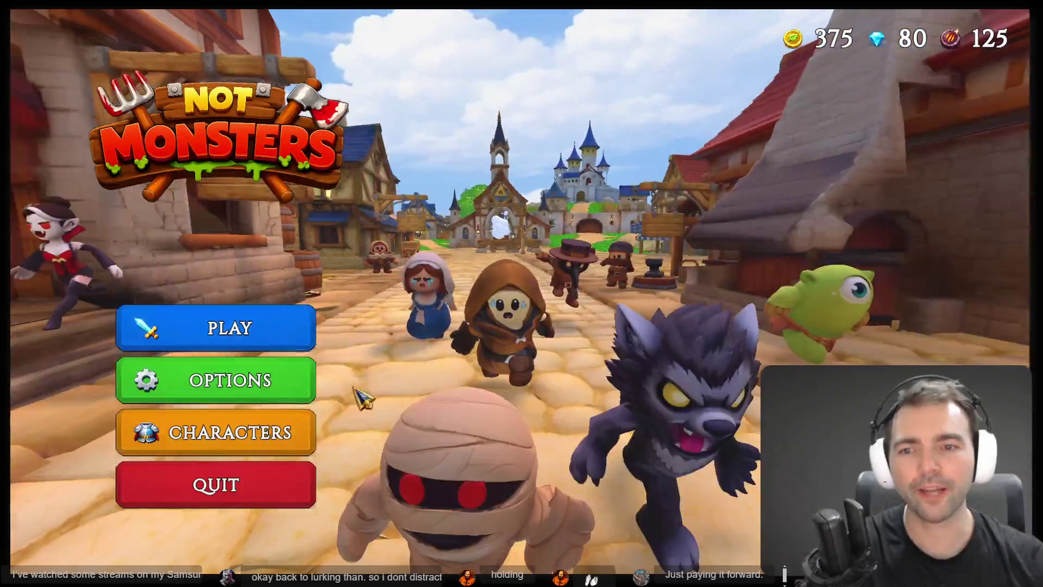
Reopen and close the roster, then visit Play Online and return to the main menu.
click(254, 438)
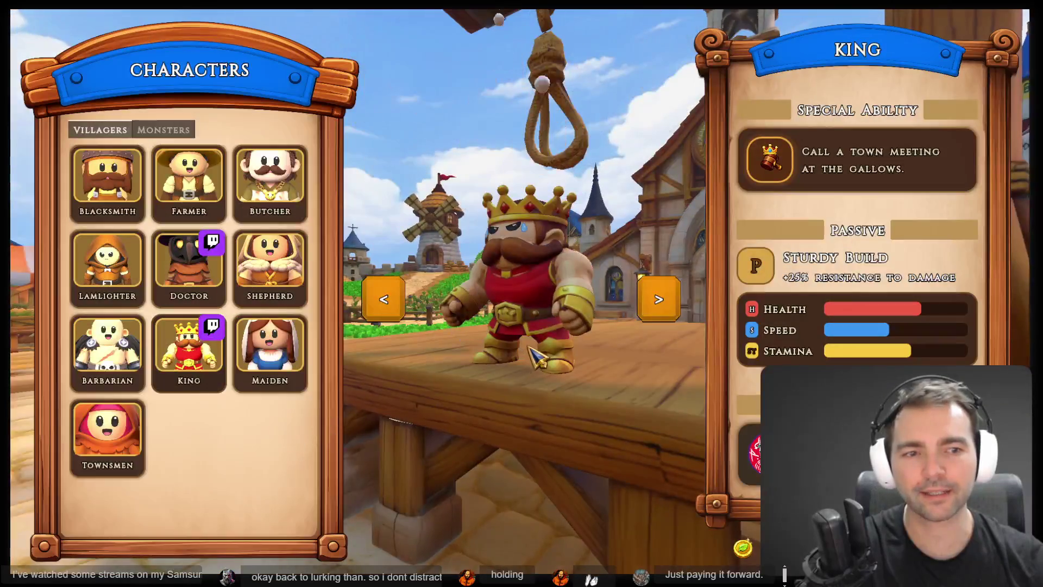
key(Escape)
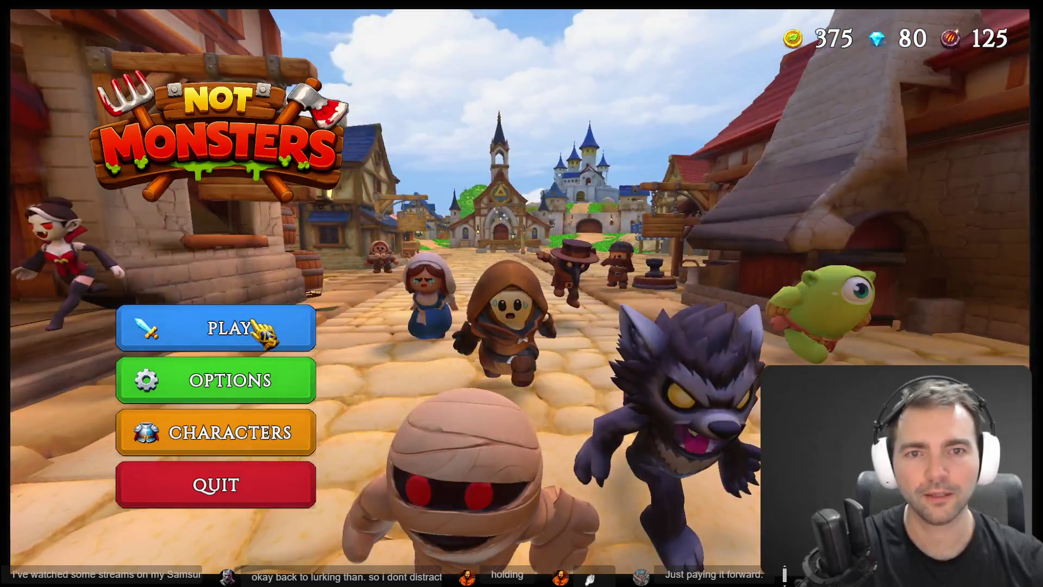
click(254, 325)
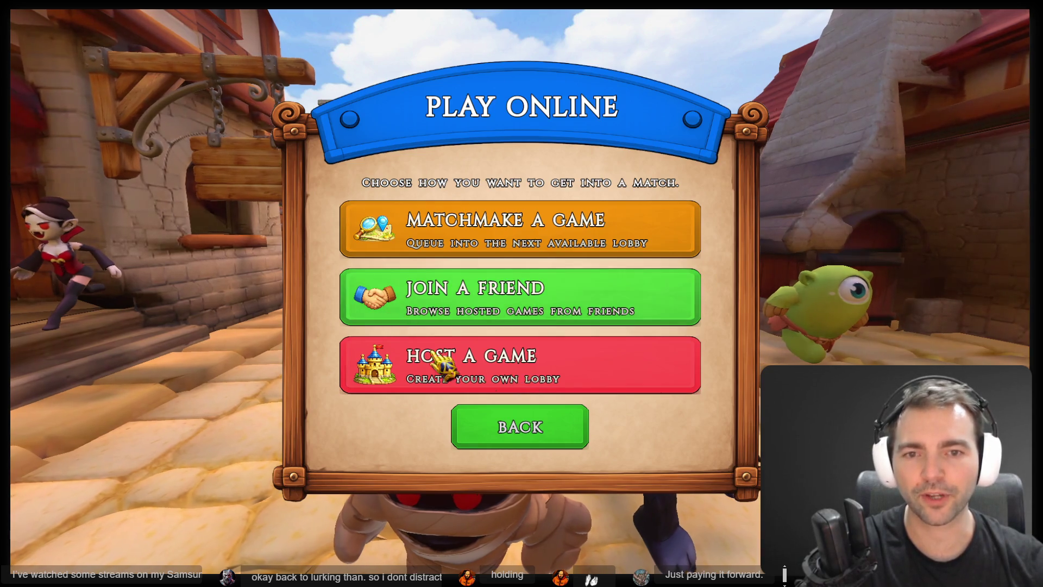
click(522, 426)
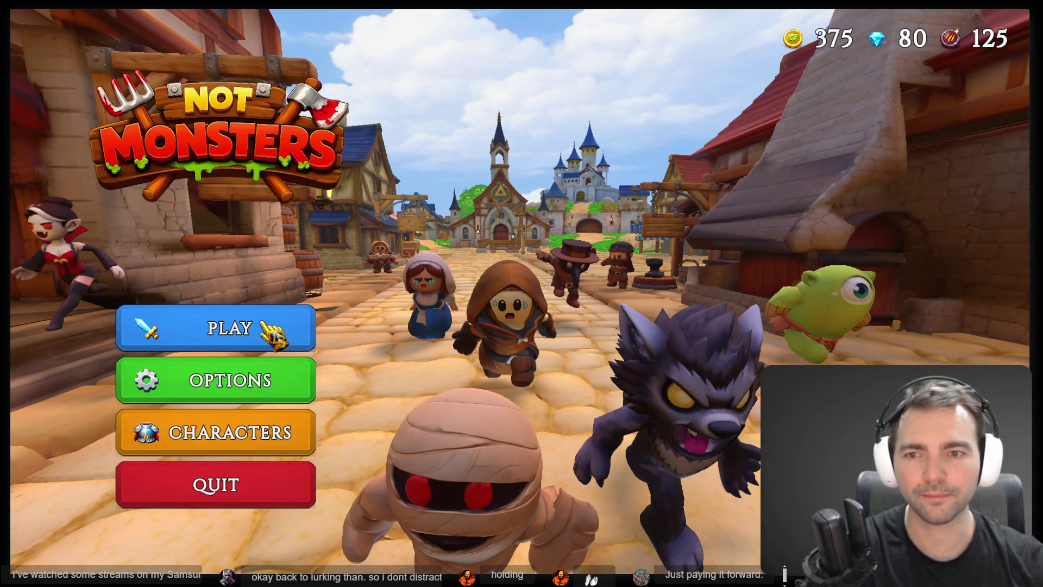
Select the Maiden in the roster, reopen the roster, then close the game with Alt+F4.
click(282, 428)
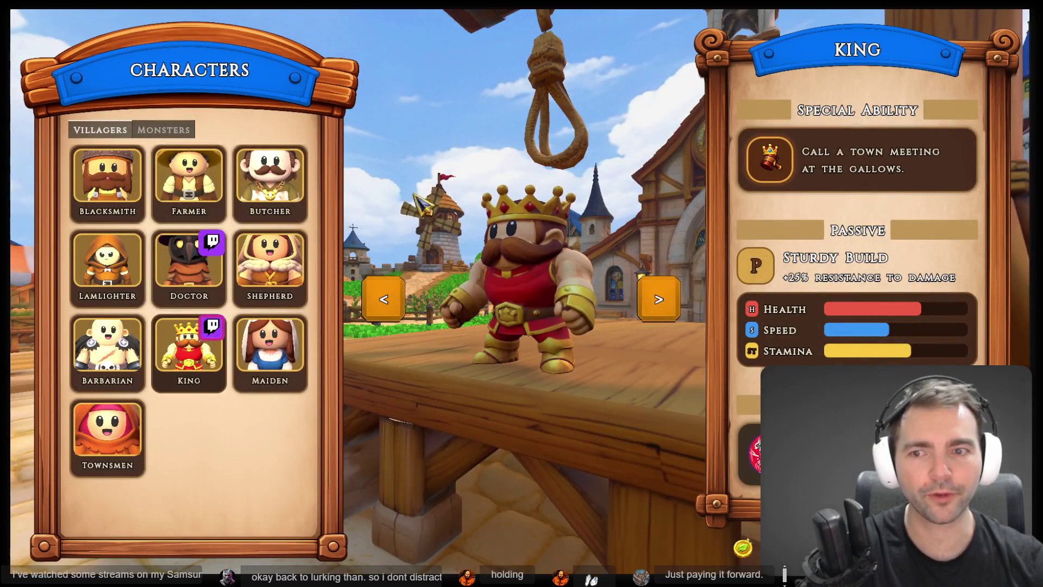
click(269, 353)
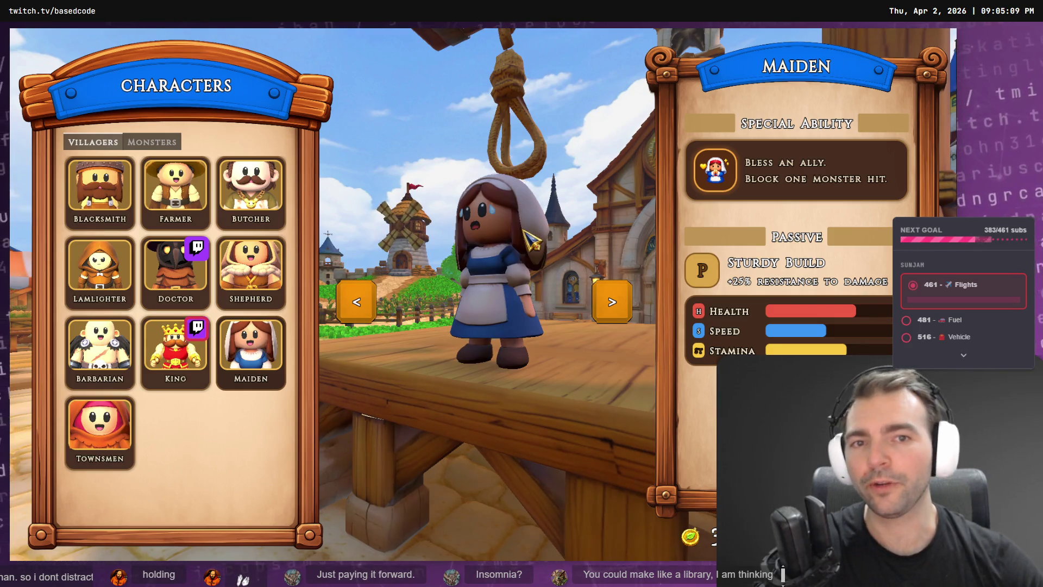
key(Escape)
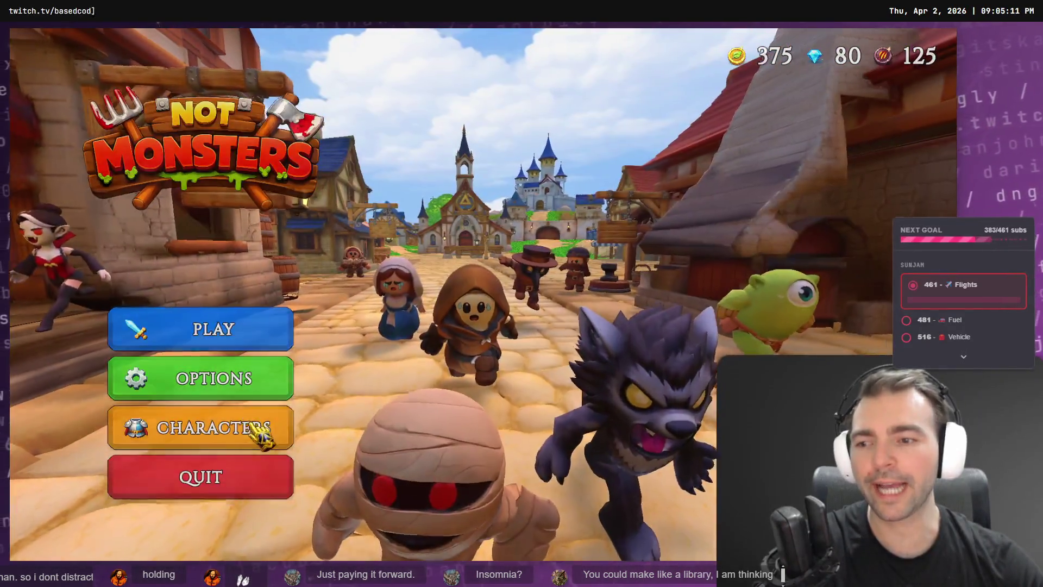
click(261, 431)
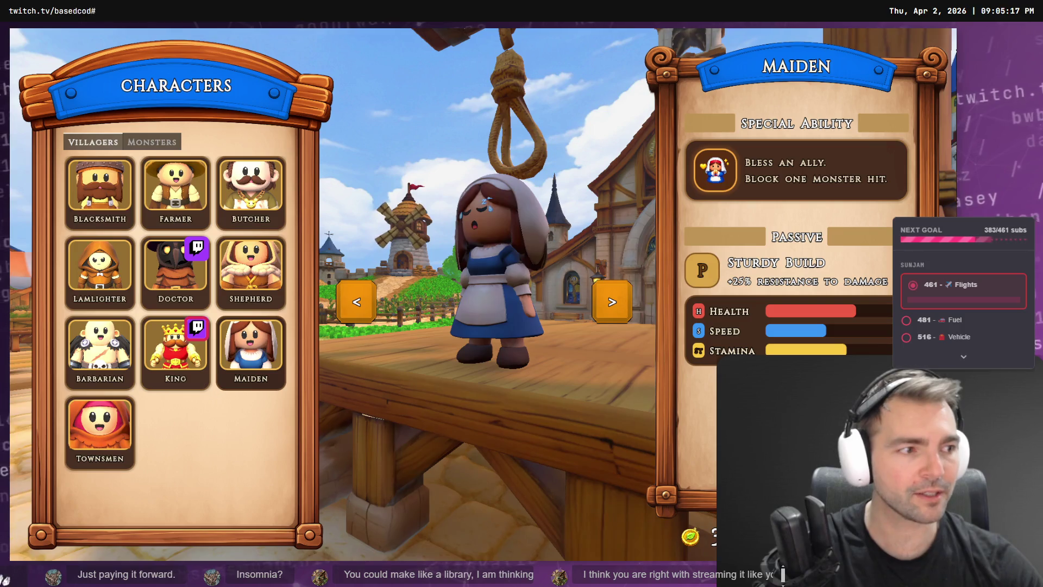
key(alt+F4)
Search 'Catalog' to open CharacterCatalog.cs and select the Forms array declaration.
key(ctrl+t)
text(Catal)
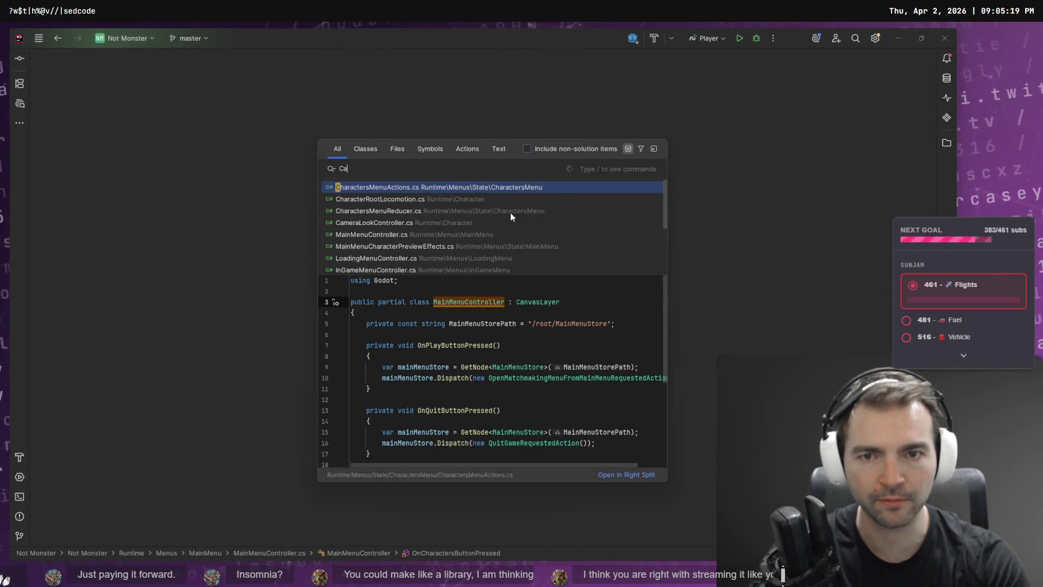
text(og)
key(Down)
key(Down)
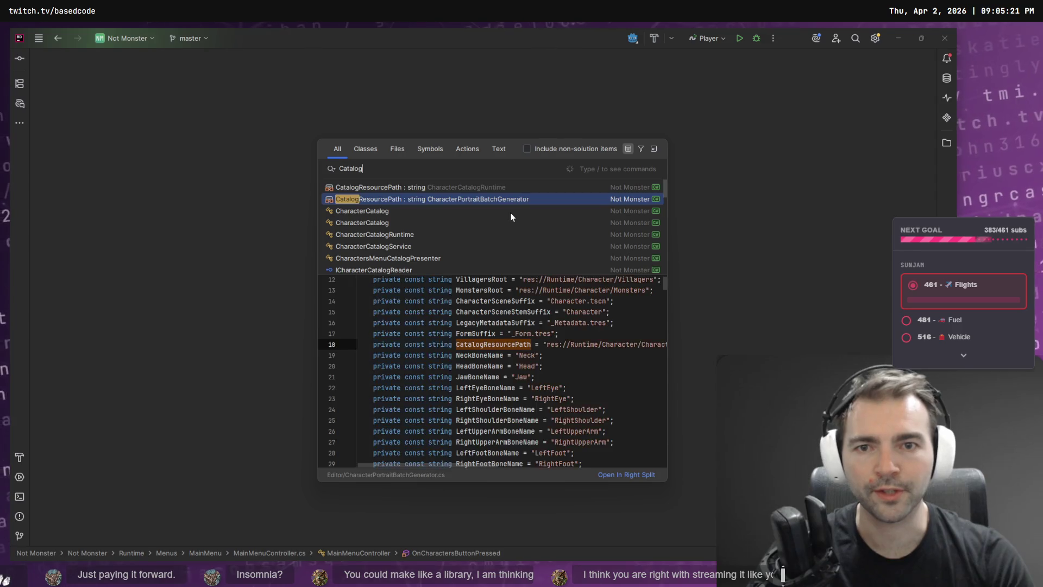
key(Return)
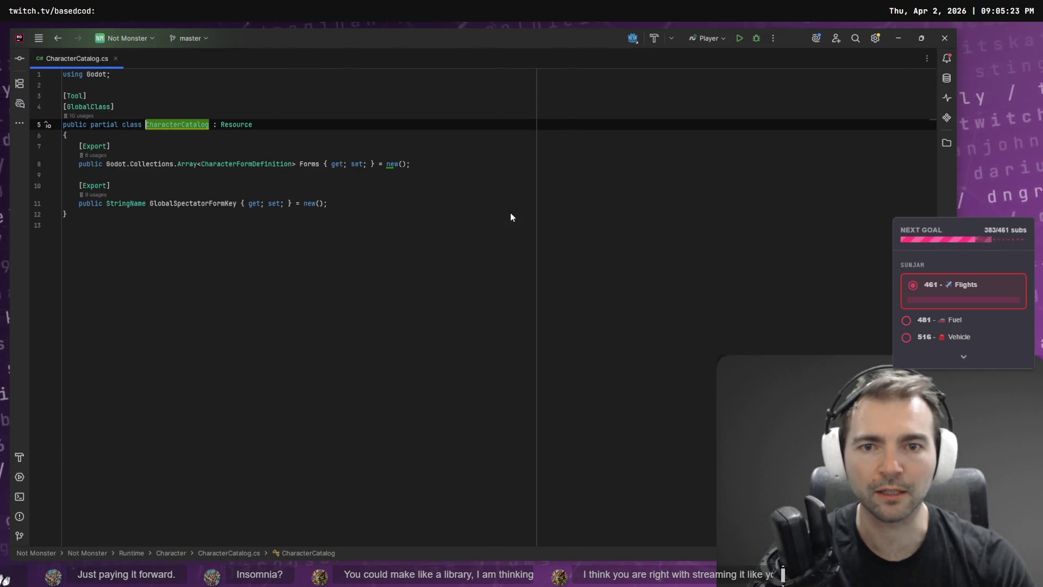
click(337, 175)
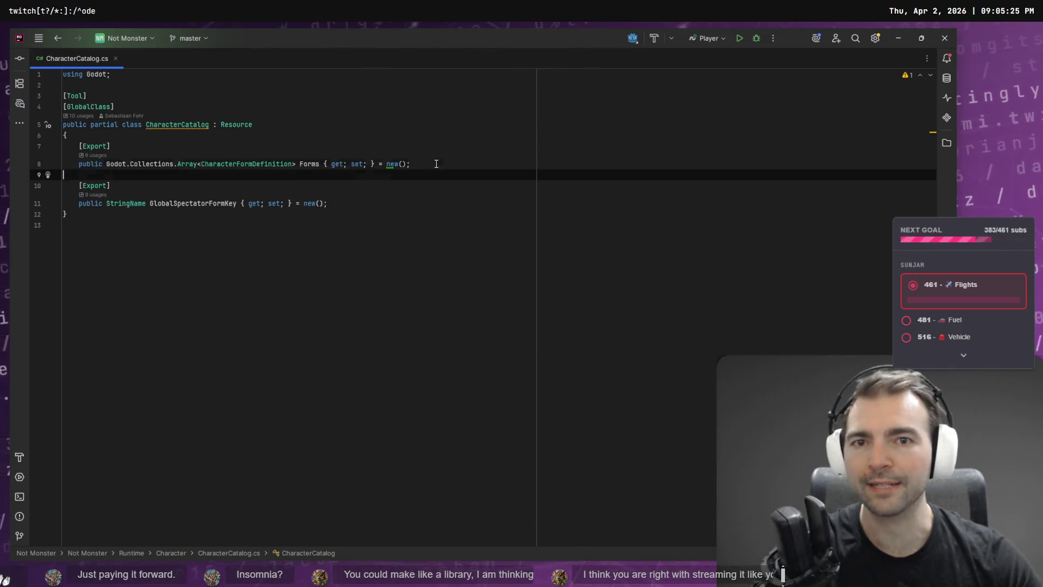
drag(436, 163, 33, 164)
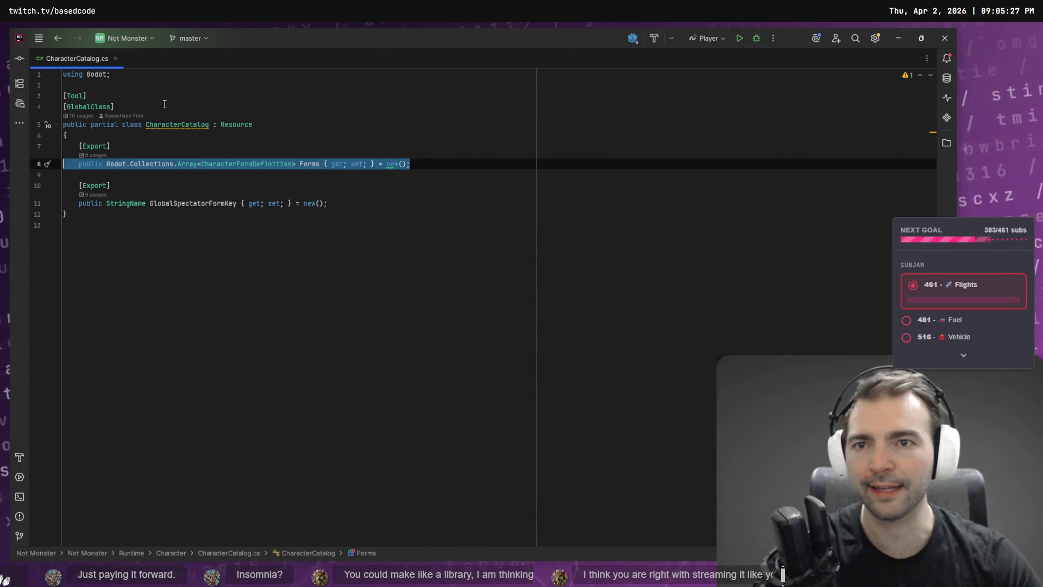
click(177, 123)
click(241, 124)
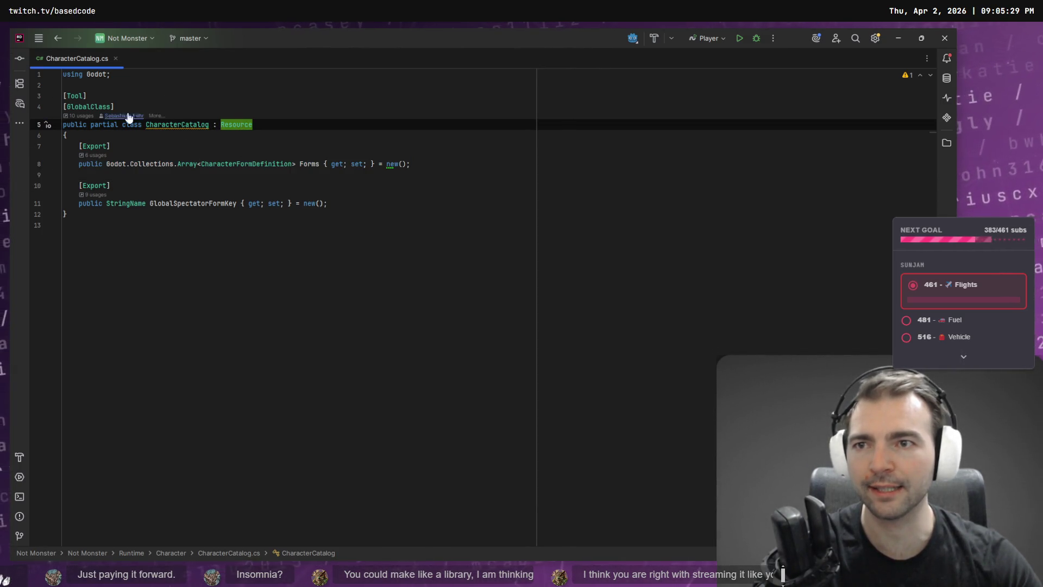
Go to CharacterFormDefinition's declaration and select all its exported properties.
click(243, 163)
key(F12)
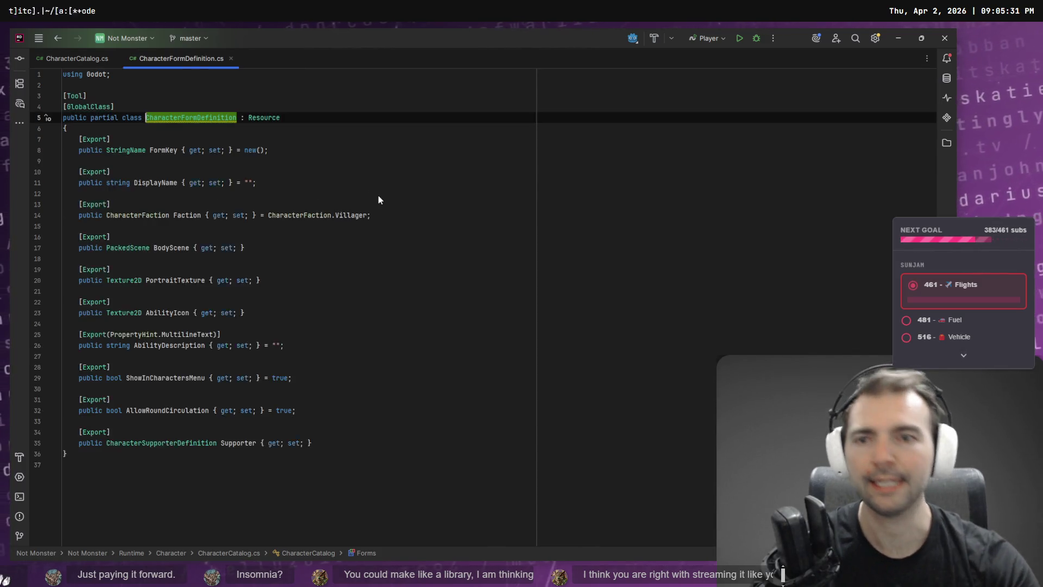
mouse_move(346, 512)
mouse_down()
mouse_move(81, 468)
mouse_move(83, 142)
mouse_up()
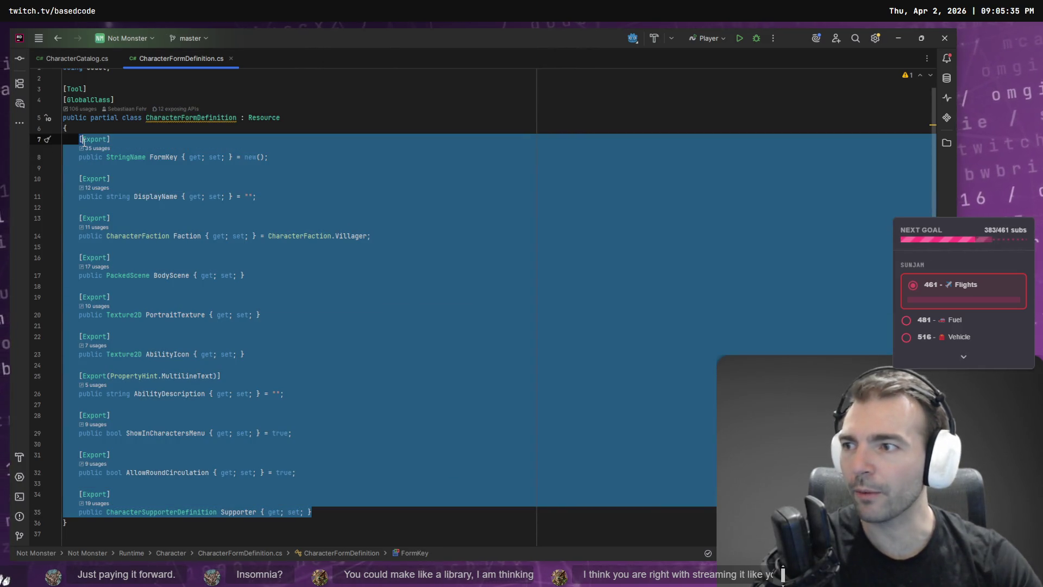
click(436, 171)
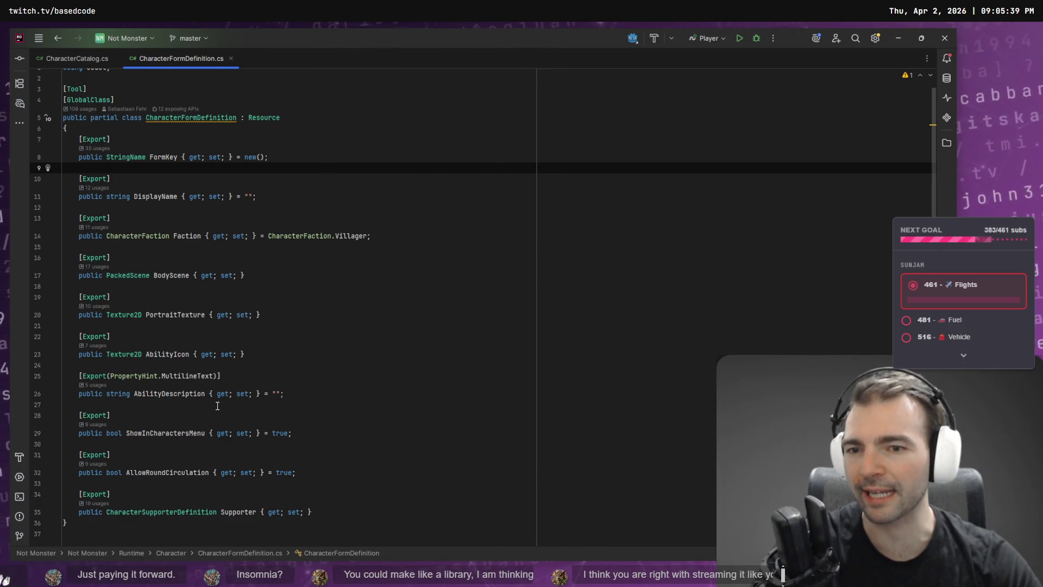
mouse_move(312, 512)
mouse_down()
mouse_move(70, 451)
mouse_move(82, 135)
mouse_move(63, 139)
mouse_up()
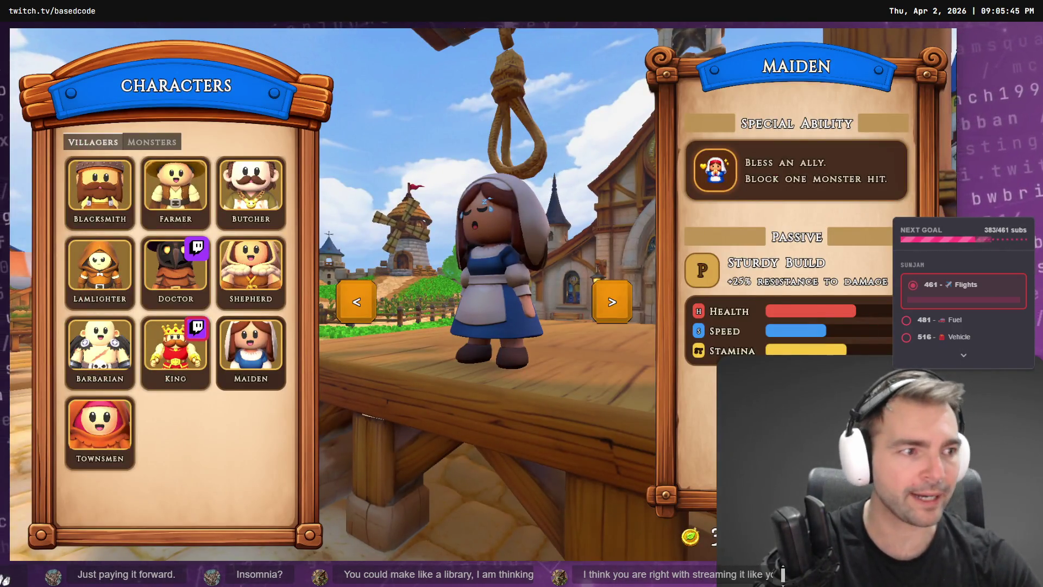
In FileSystem, expand Runtime > Character > Villagers > Farmer and inspect FarmerCharacter_Form.tres.
key(alt+F4)
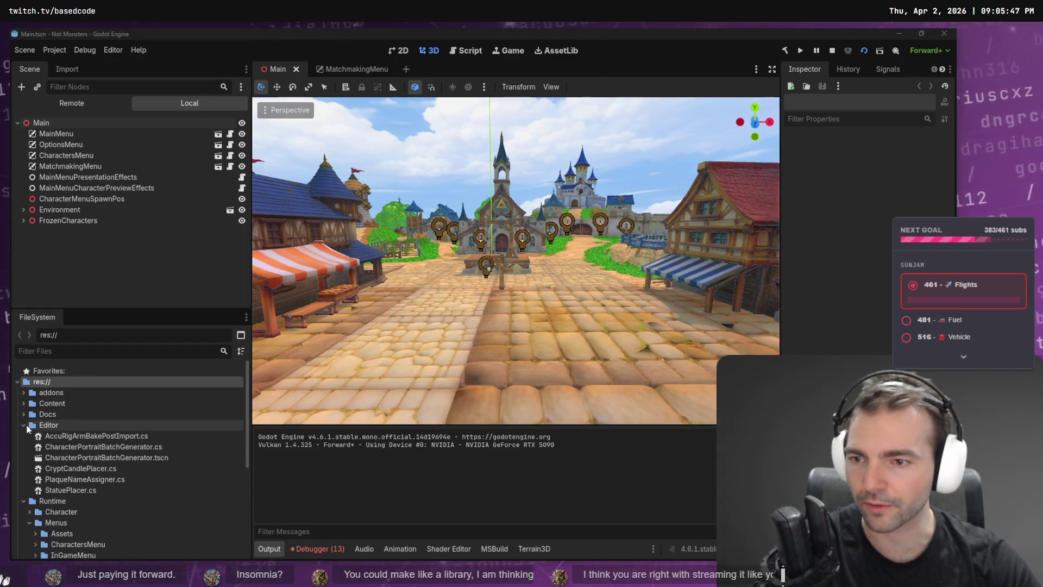
click(24, 425)
click(29, 457)
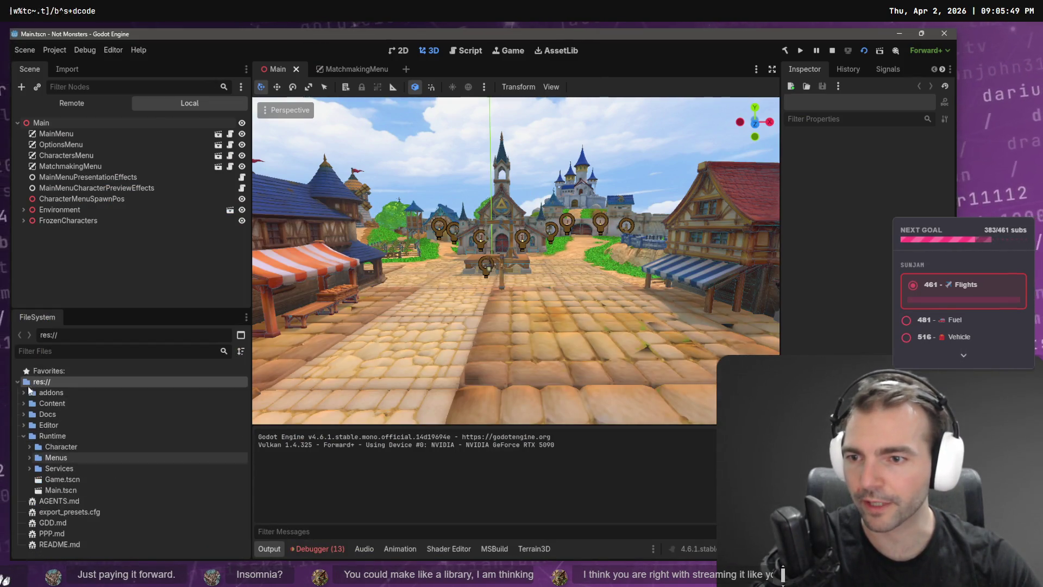
click(29, 446)
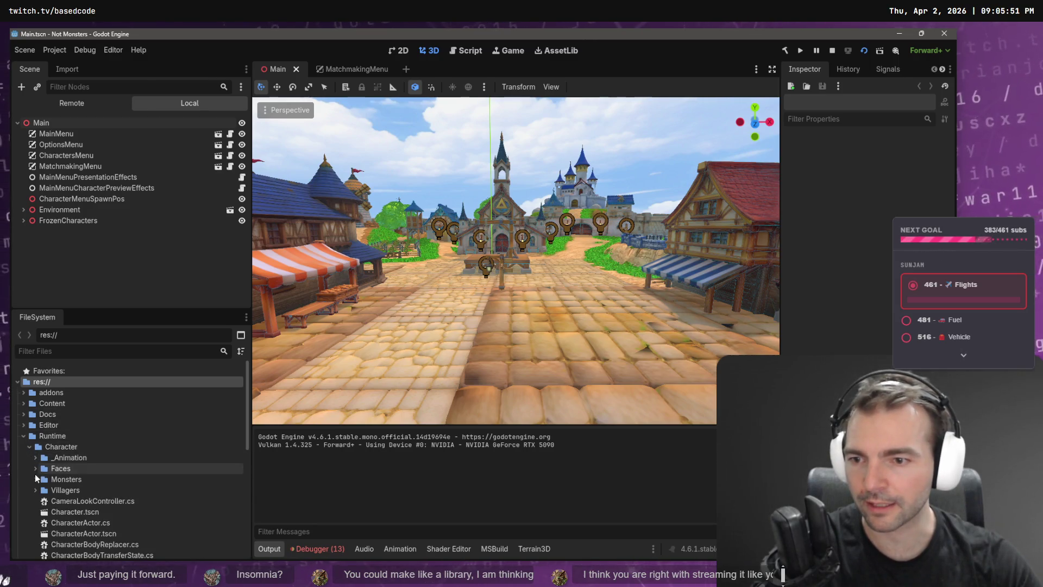
click(35, 478)
click(35, 478)
click(35, 490)
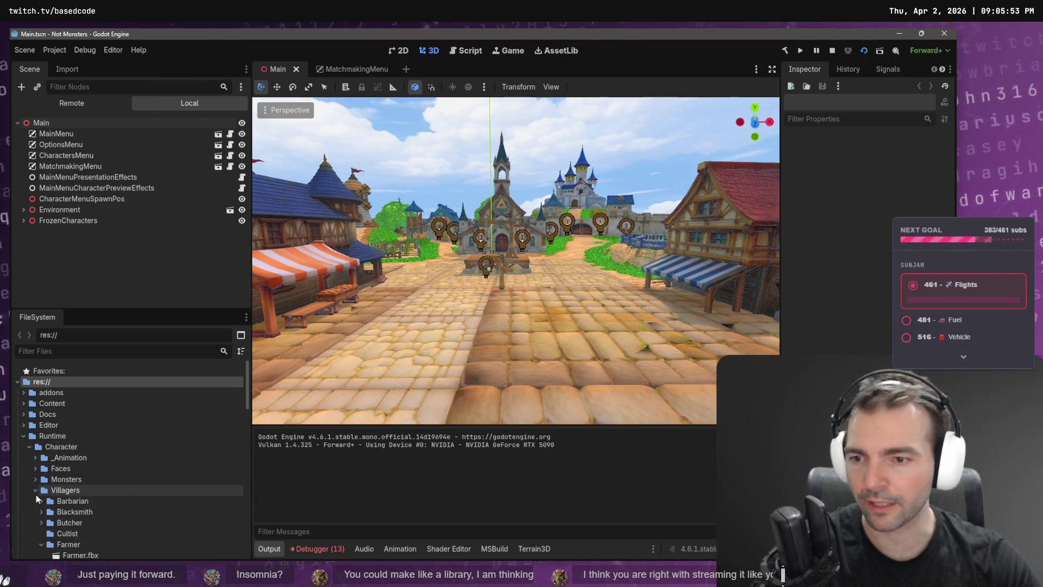
scroll(41, 529, down, 2)
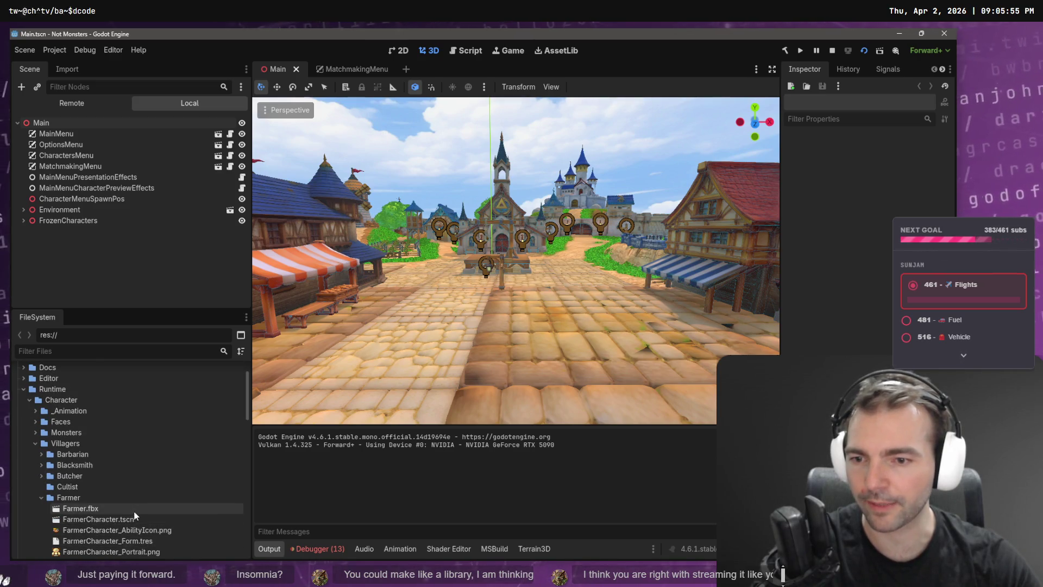
scroll(135, 515, down, 2)
click(148, 493)
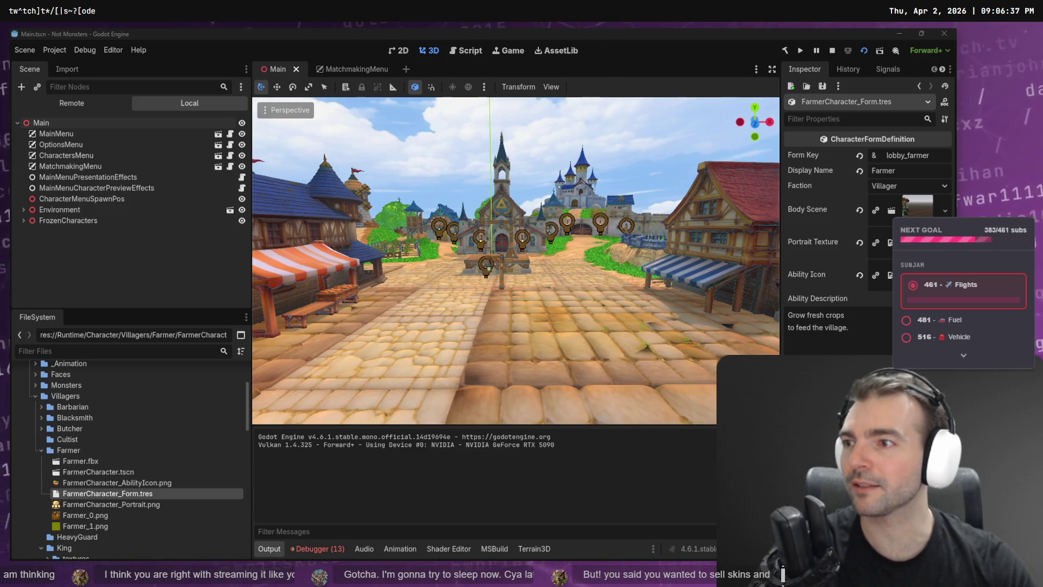
Make sure the Main scene tab is active and run the game with F5.
click(329, 70)
click(272, 70)
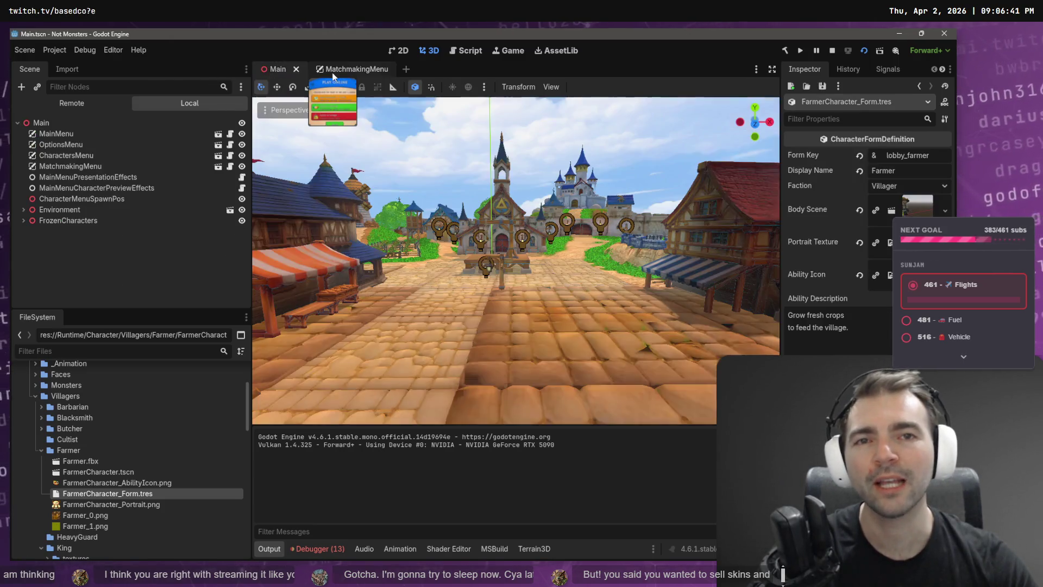
key(F5)
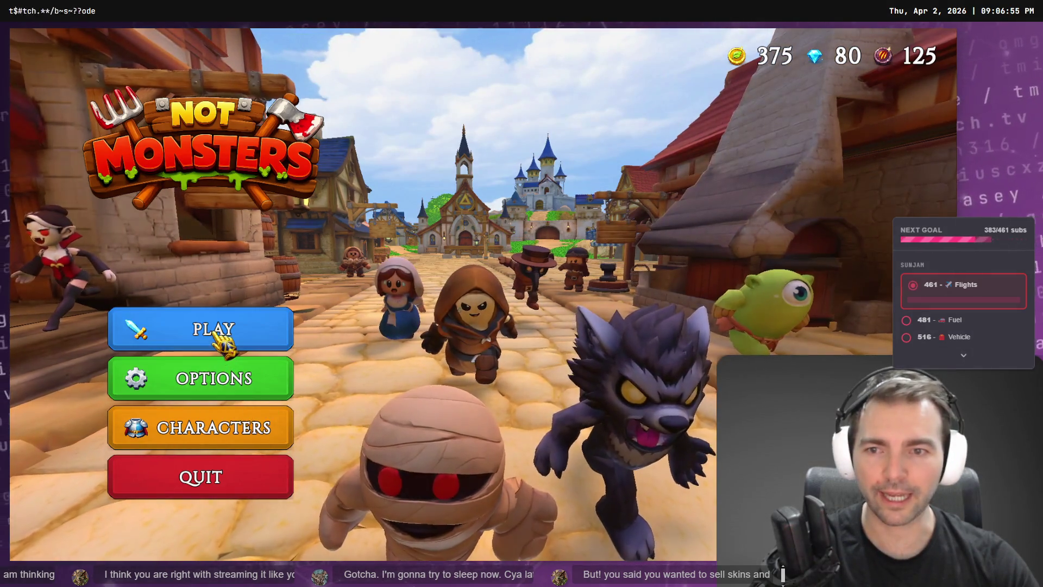
Preview Barbarian, Maiden, Butcher, Blacksmith, lamplighter and Townsmen in Characters, then return to the menu.
click(227, 429)
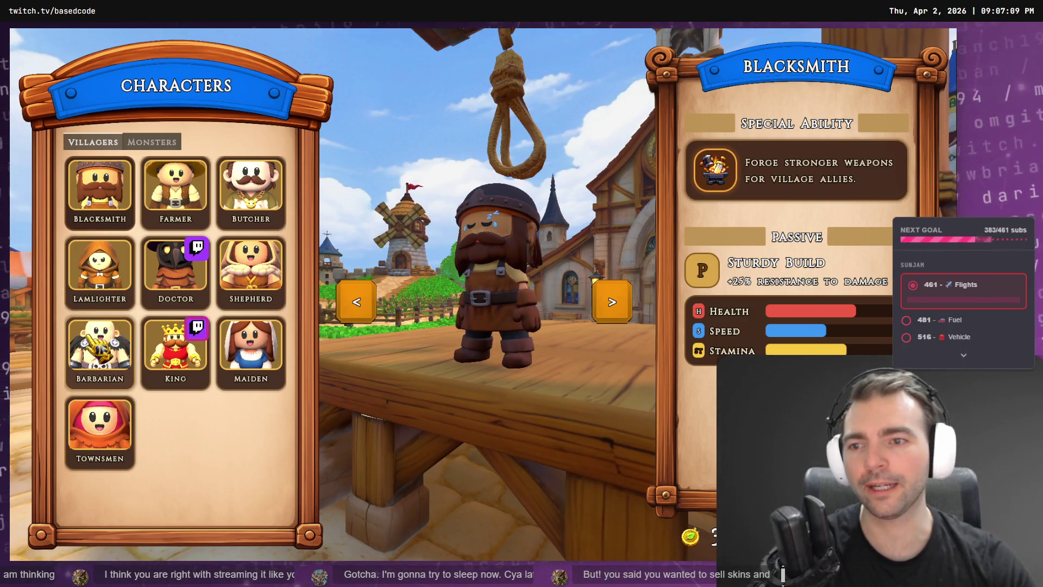
click(98, 348)
click(260, 355)
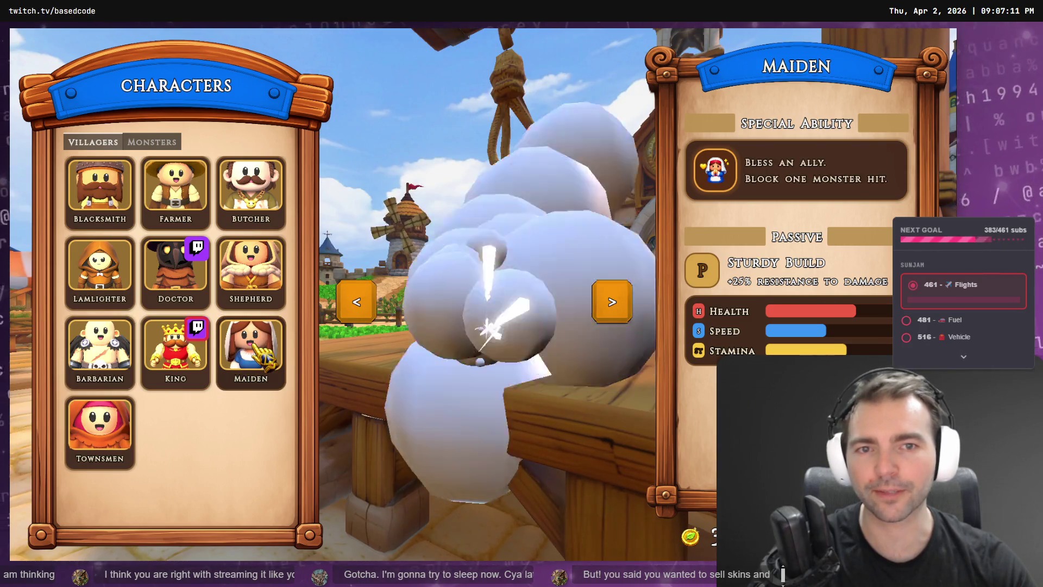
click(255, 224)
click(100, 190)
click(100, 269)
click(100, 347)
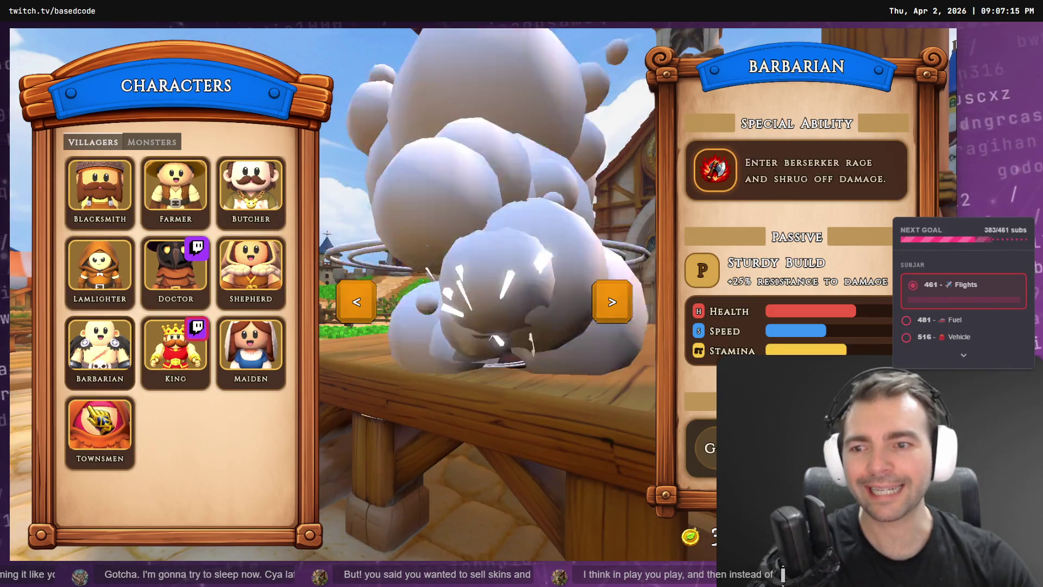
click(100, 432)
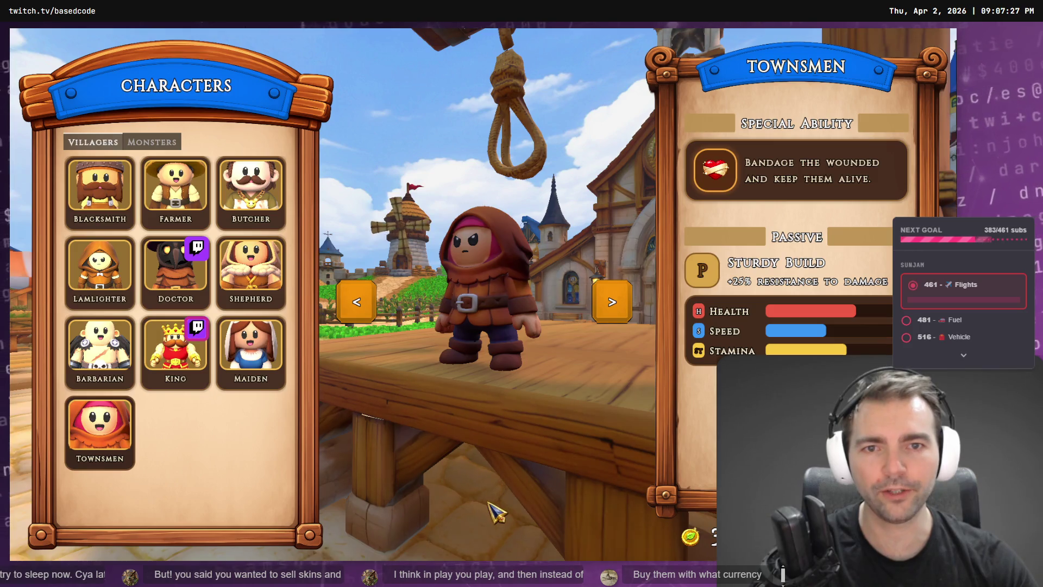
key(Escape)
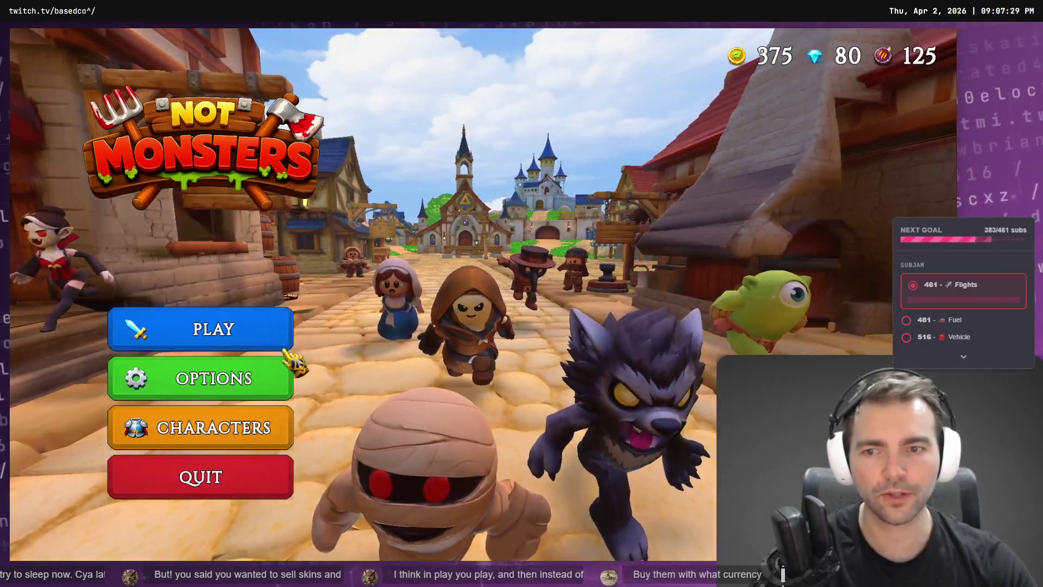
Host a game from Play, walk the villager around the lobby, then stop with F8.
click(245, 326)
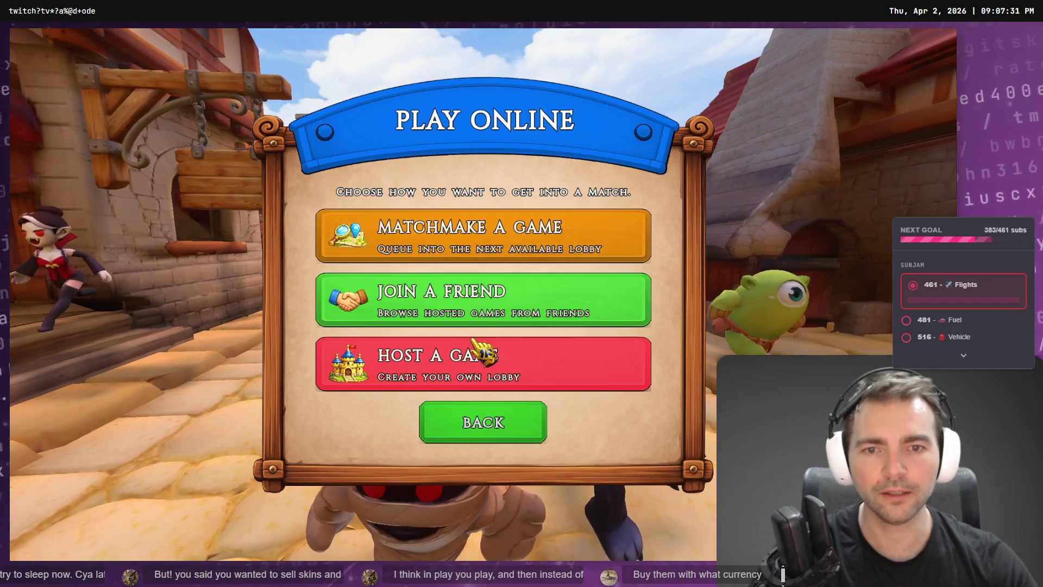
click(503, 363)
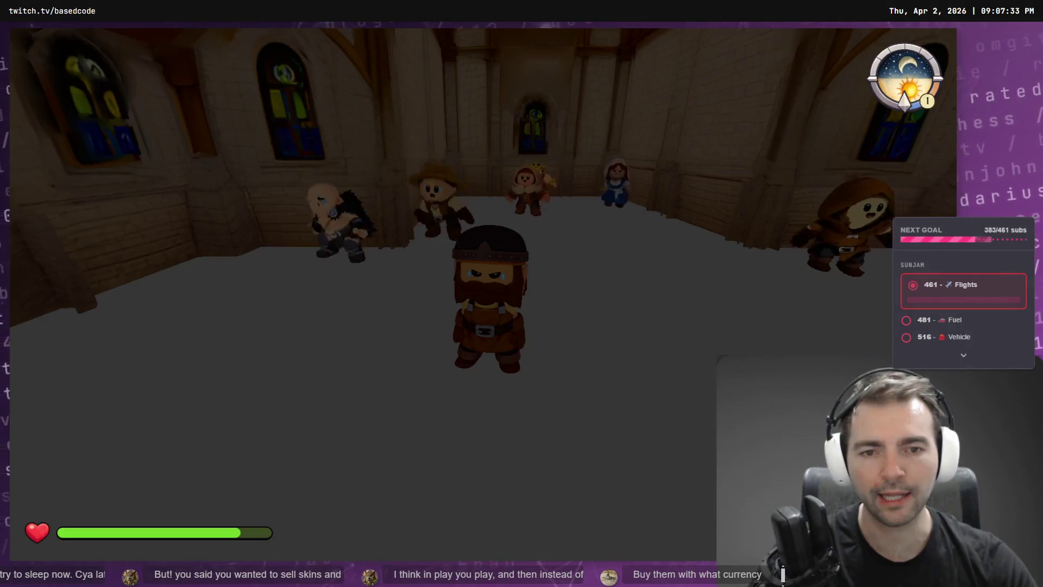
key(w)
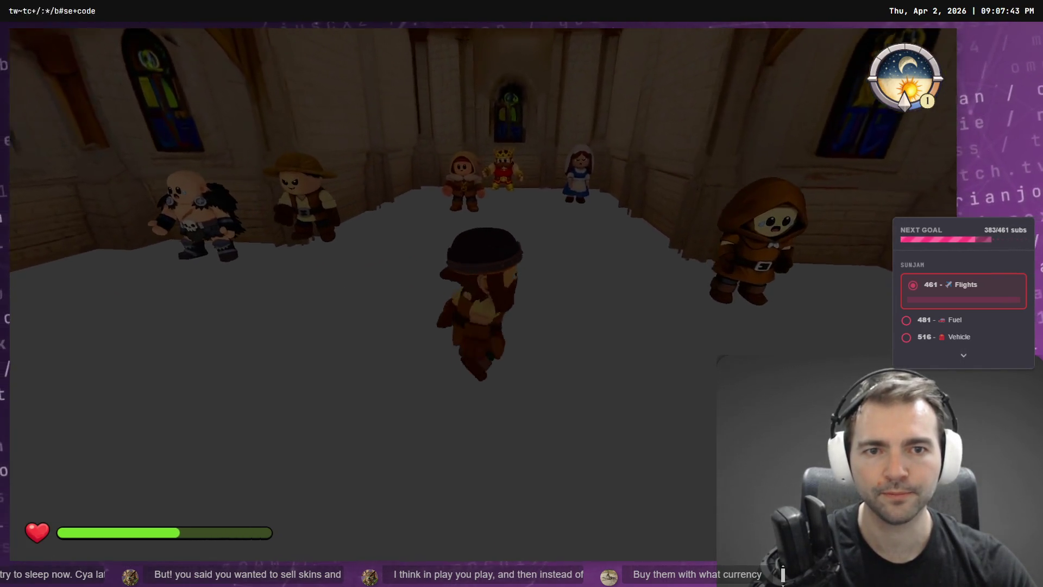
key(F8)
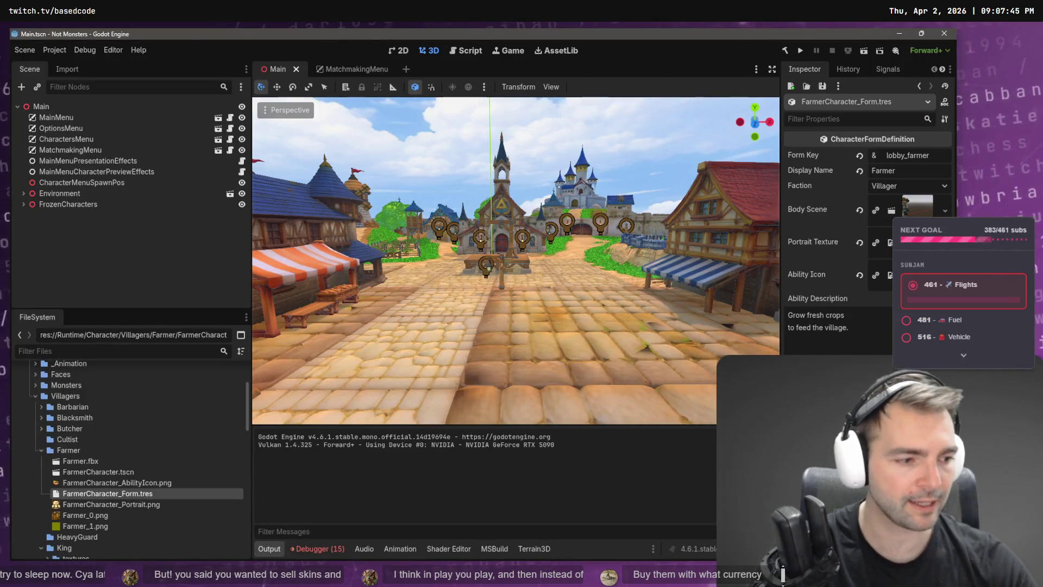
Clear the selection in Rider's CharacterFormDefinition.cs, then switch to VS Code's Codex panel.
key(alt+Tab)
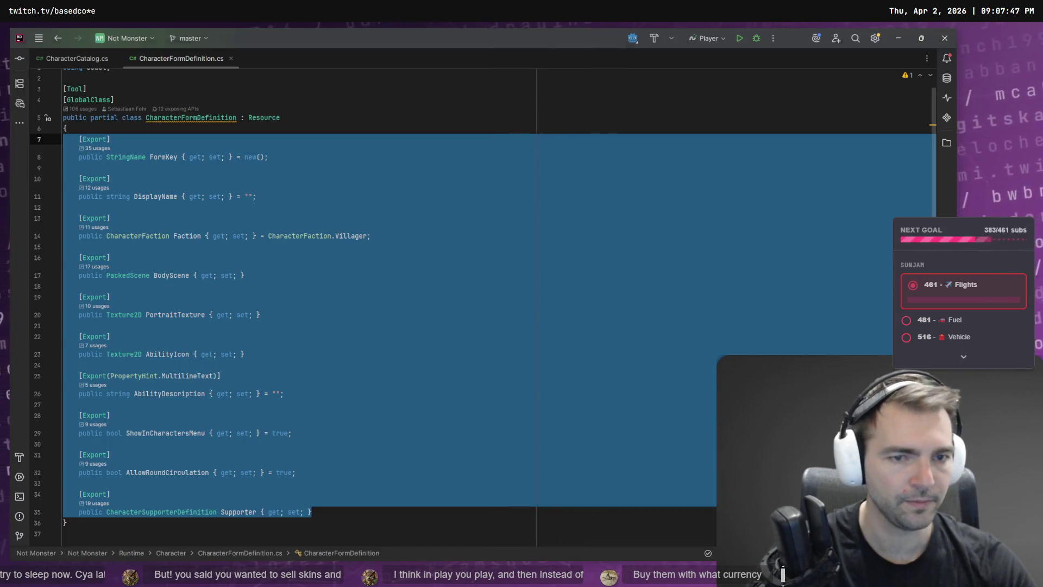
click(565, 297)
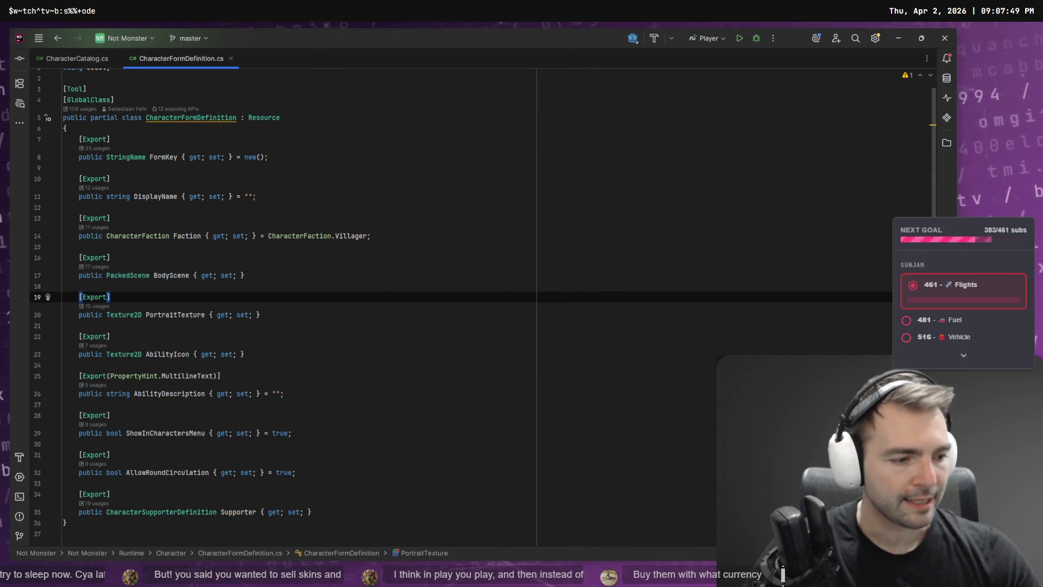
key(alt+Tab)
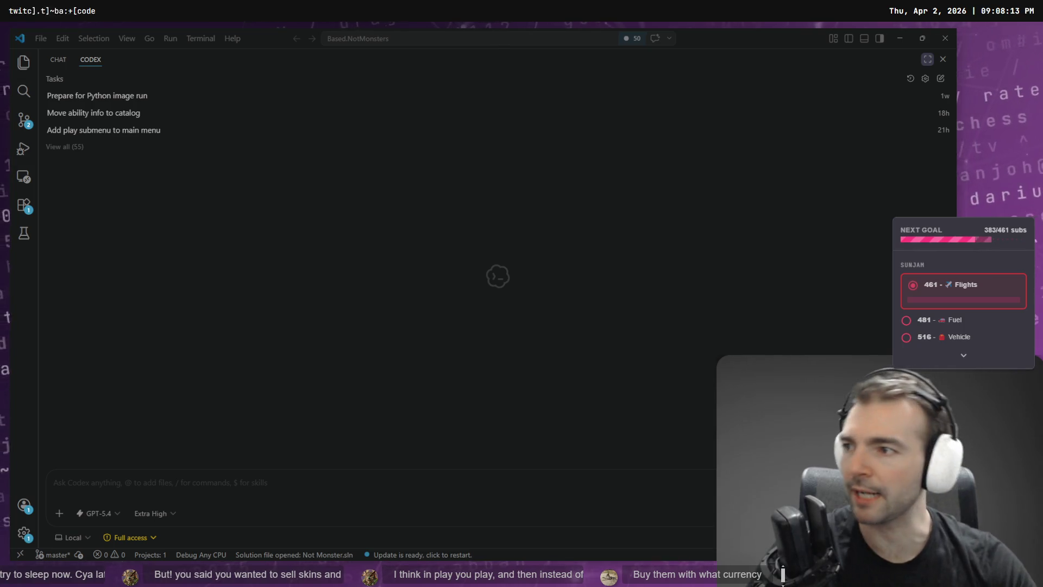
Rerun the game from Godot's Main scene with F5 and open the Characters screen.
key(alt+Tab)
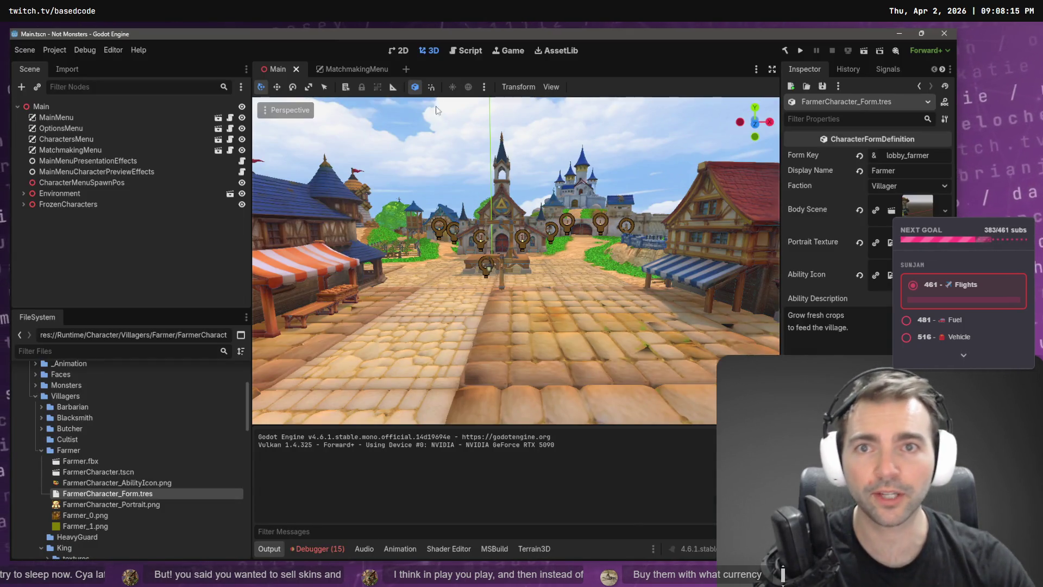
click(359, 70)
click(264, 70)
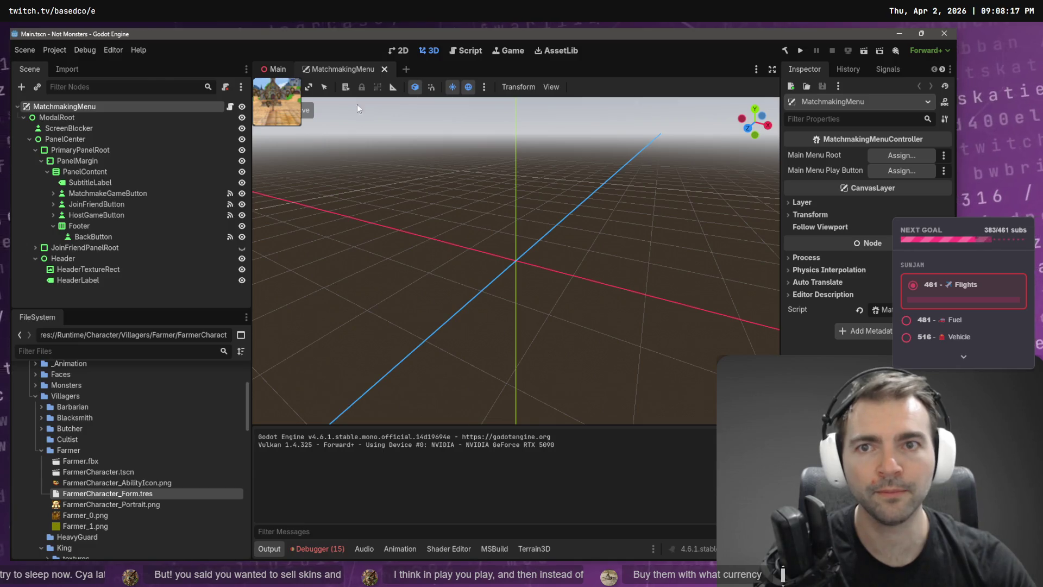
key(F5)
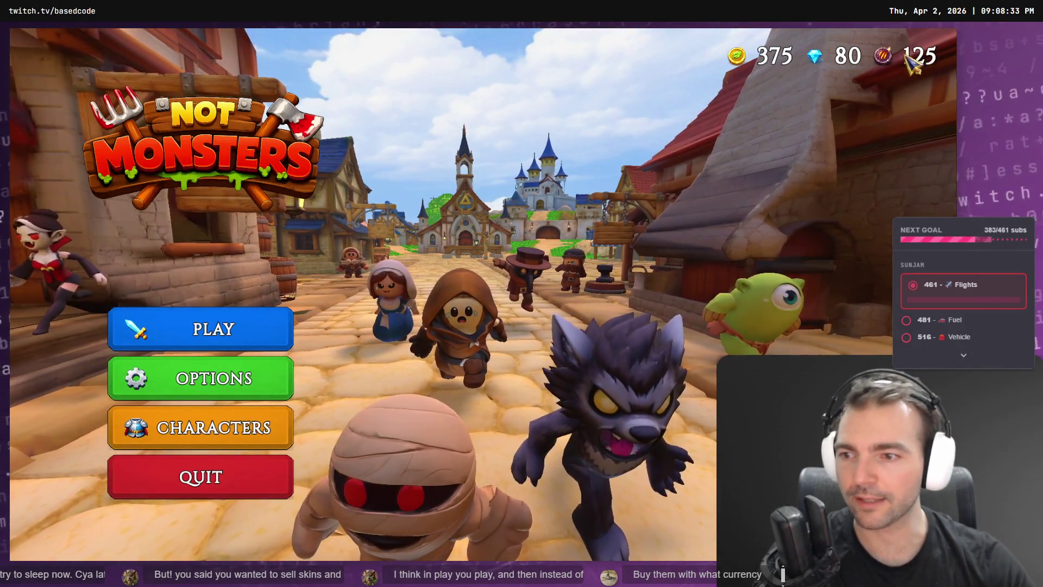
click(248, 428)
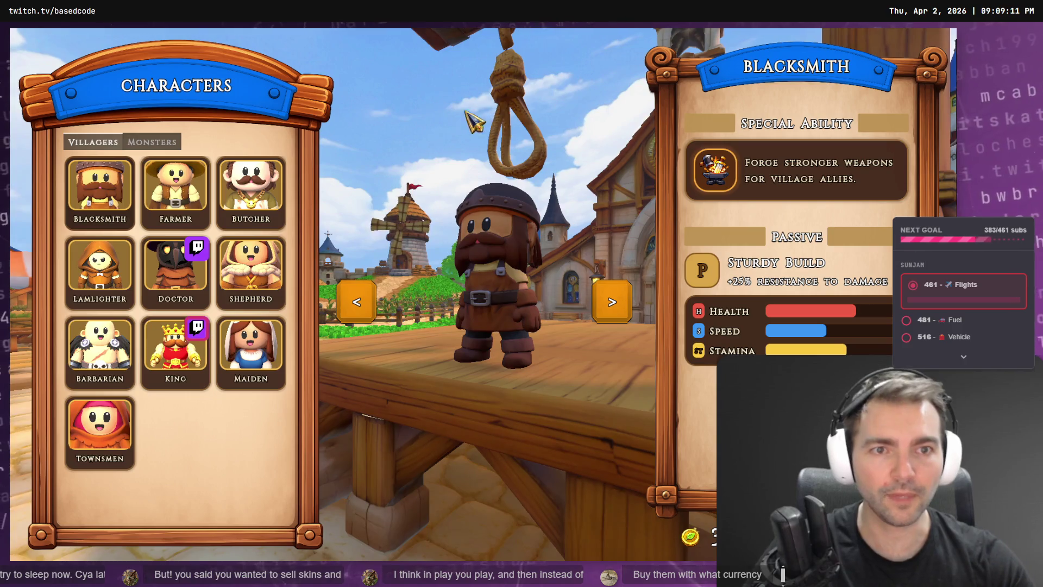
Leave the Characters screen and return to the main menu showing 375 coins and 80 gems.
key(Escape)
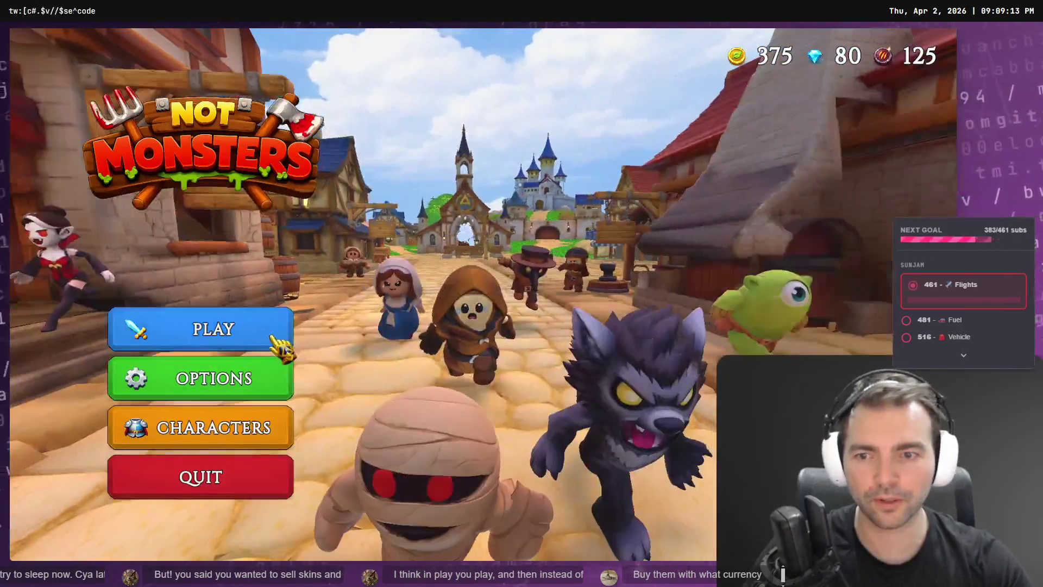
Set the game's Video resolution to 1280 x 720 windowed, then reopen the Characters screen.
click(261, 374)
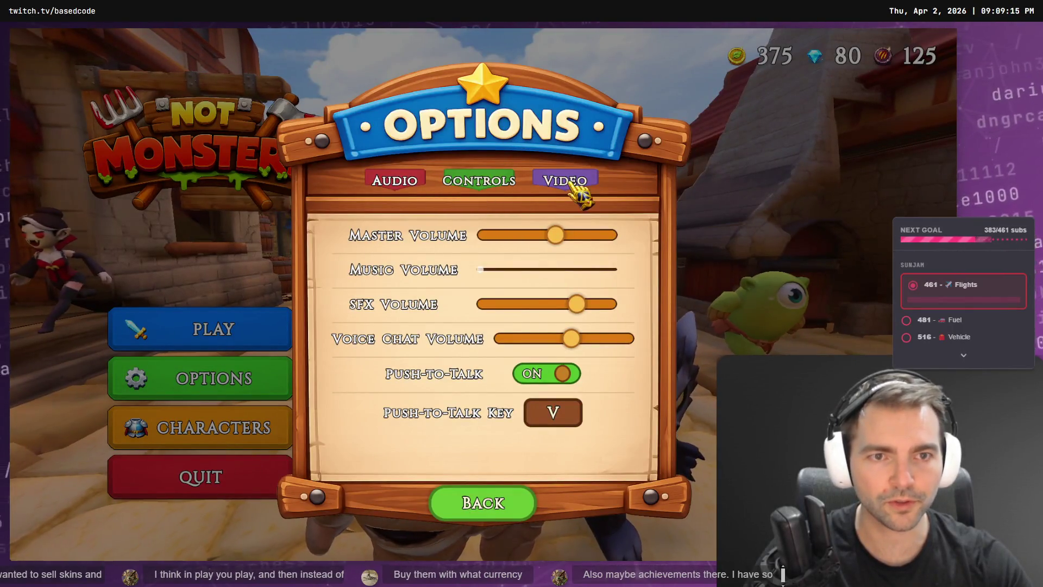
click(571, 184)
click(574, 269)
click(493, 300)
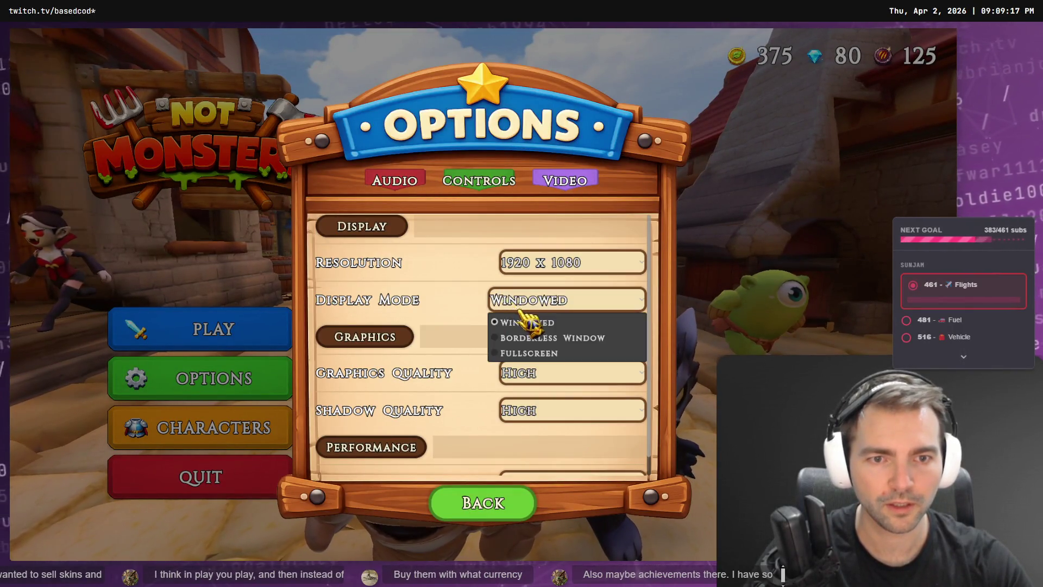
click(581, 262)
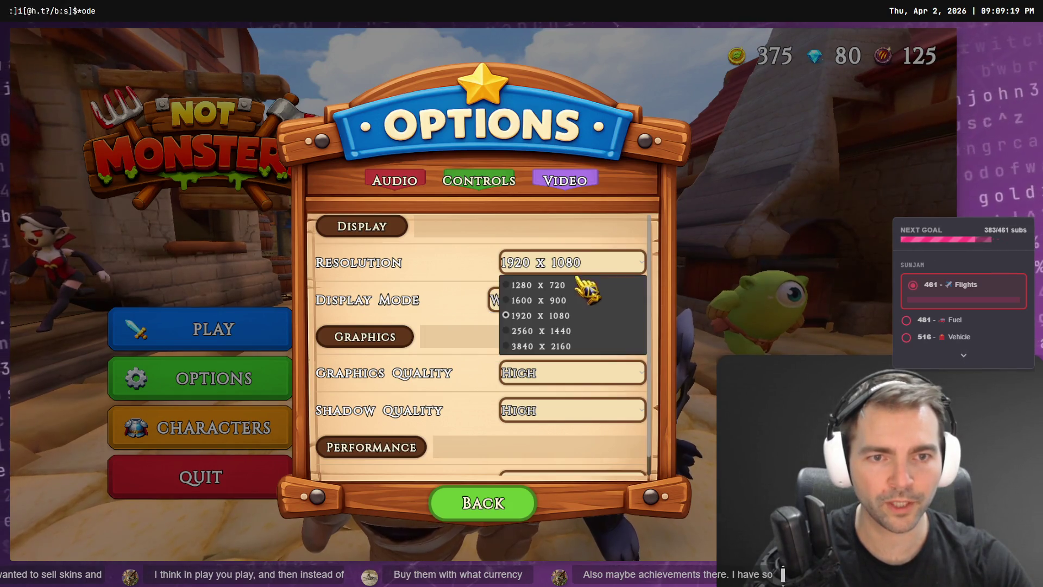
click(591, 283)
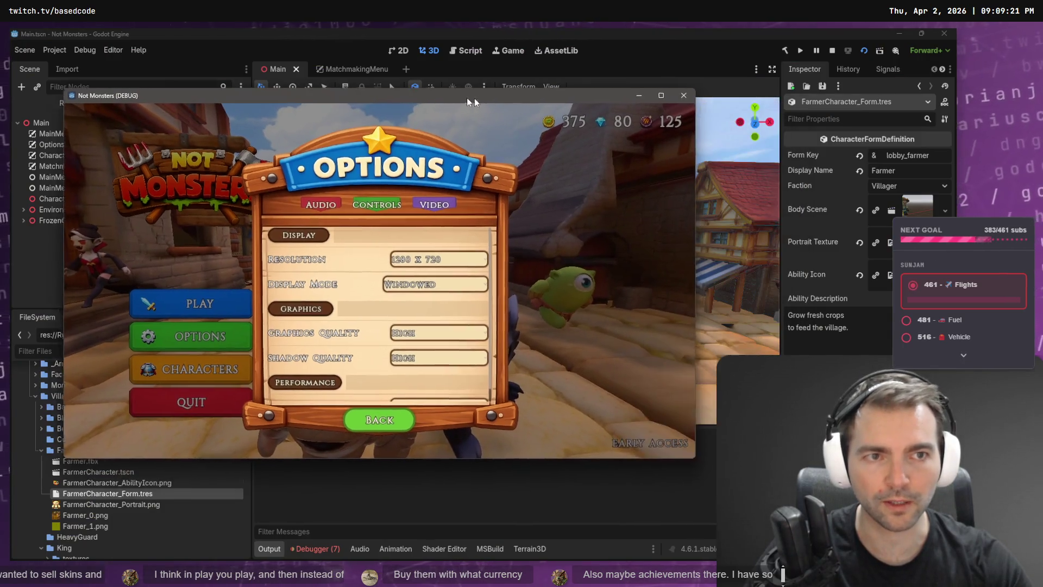
key(Escape)
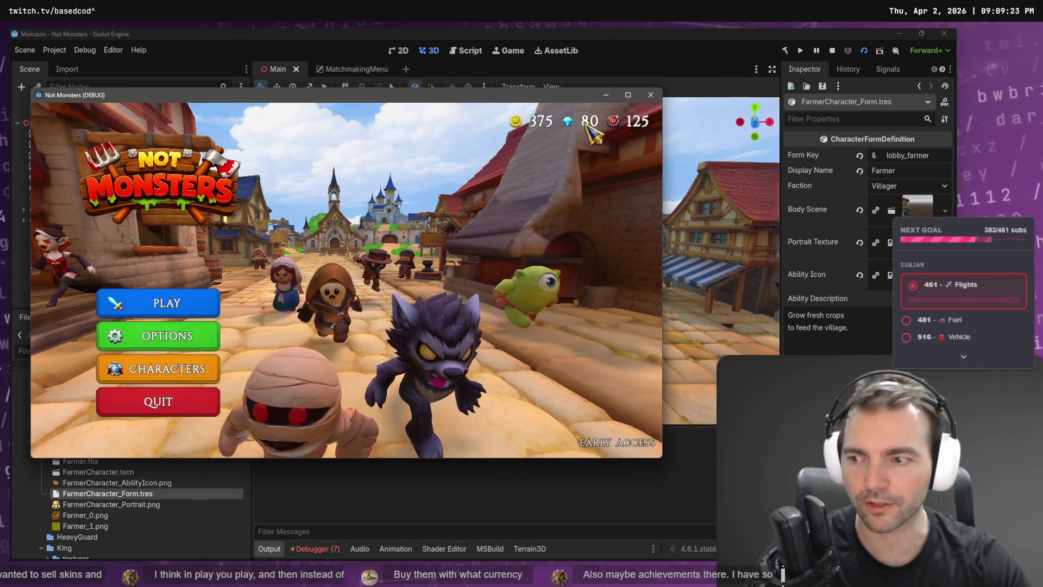
click(183, 369)
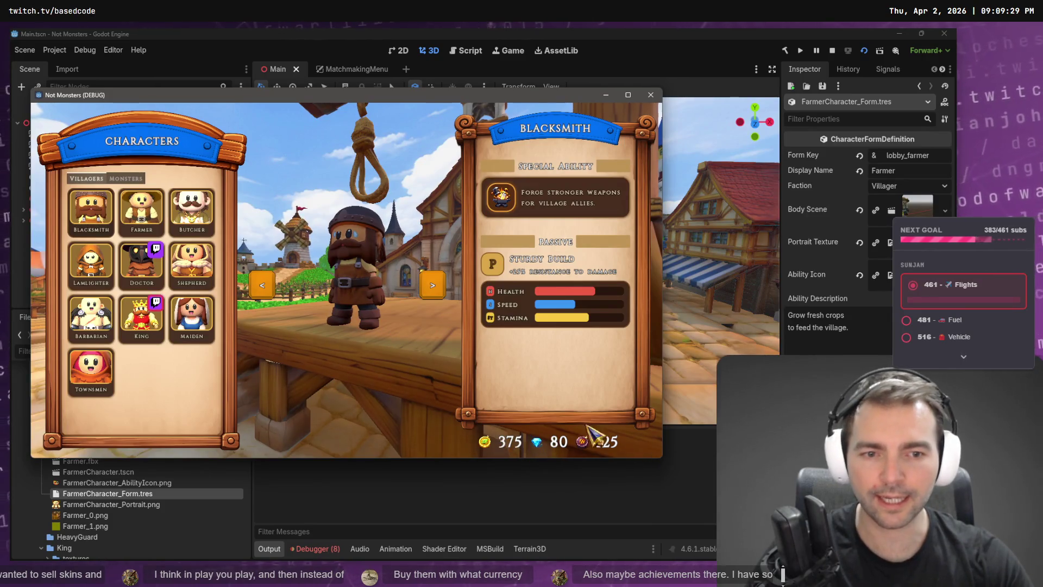
click(211, 209)
click(192, 315)
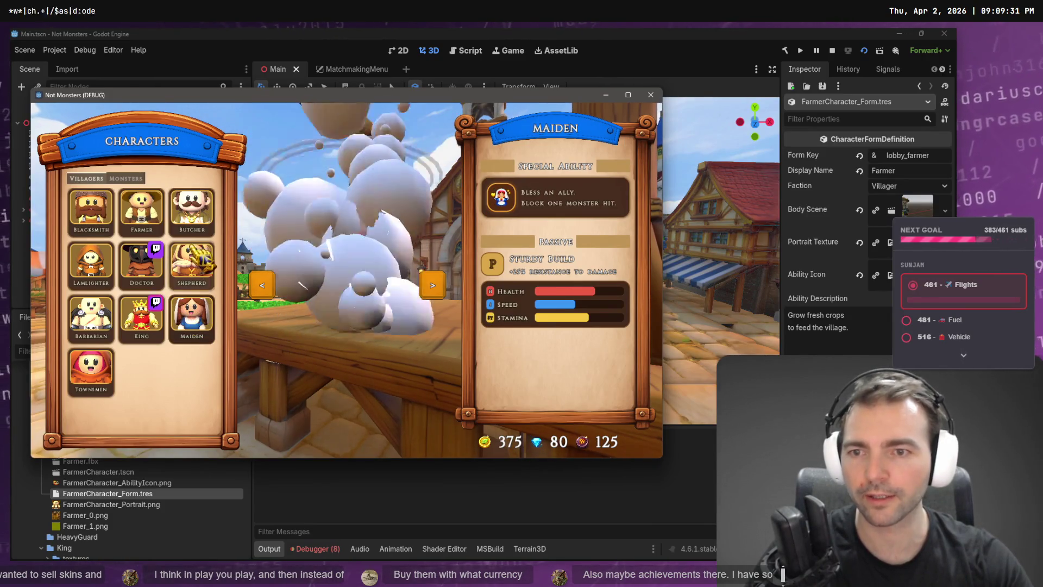
click(192, 209)
click(80, 227)
click(89, 264)
click(89, 316)
click(90, 370)
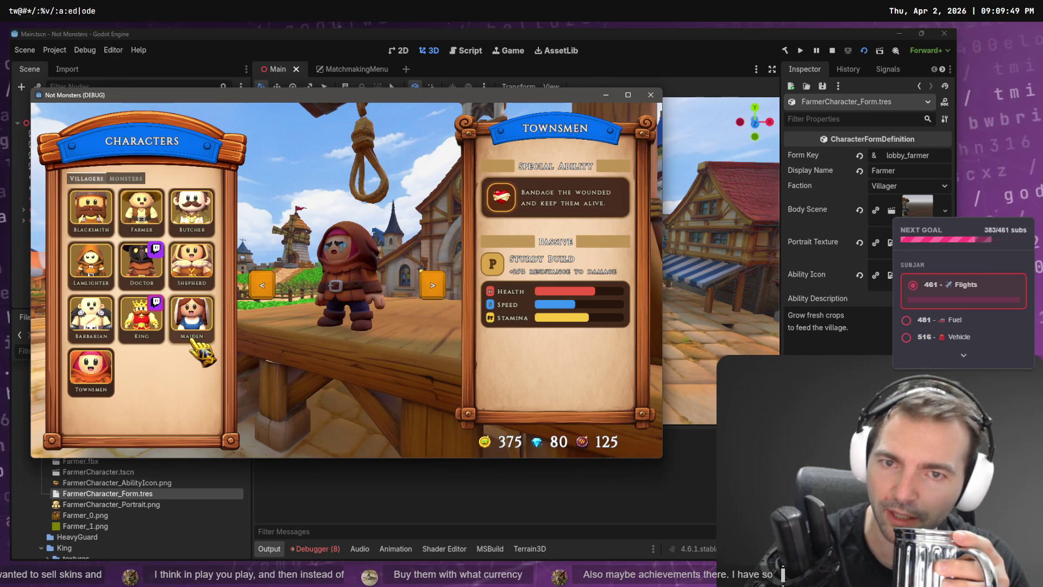
key(Escape)
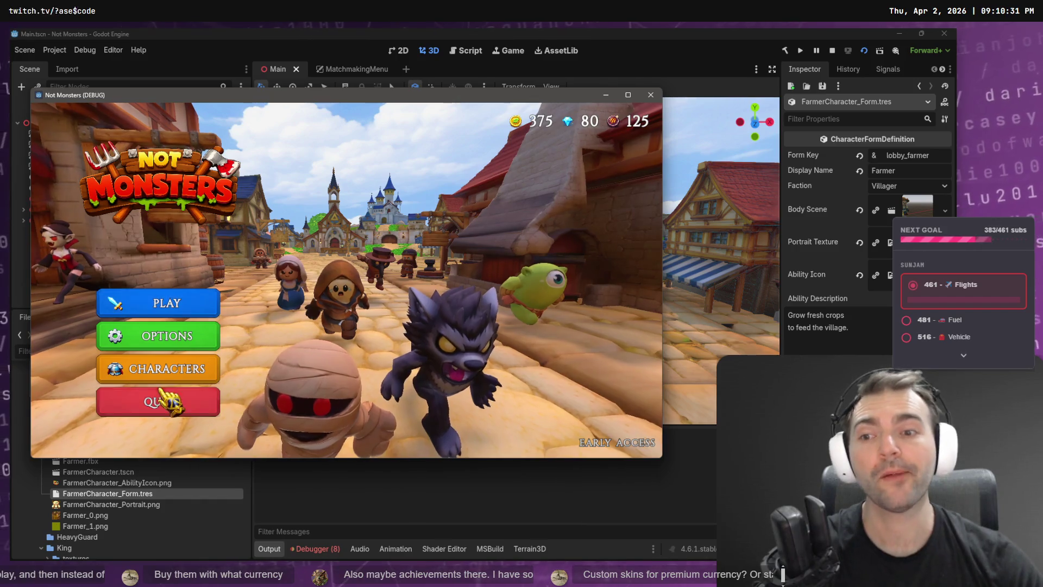
click(200, 309)
click(305, 362)
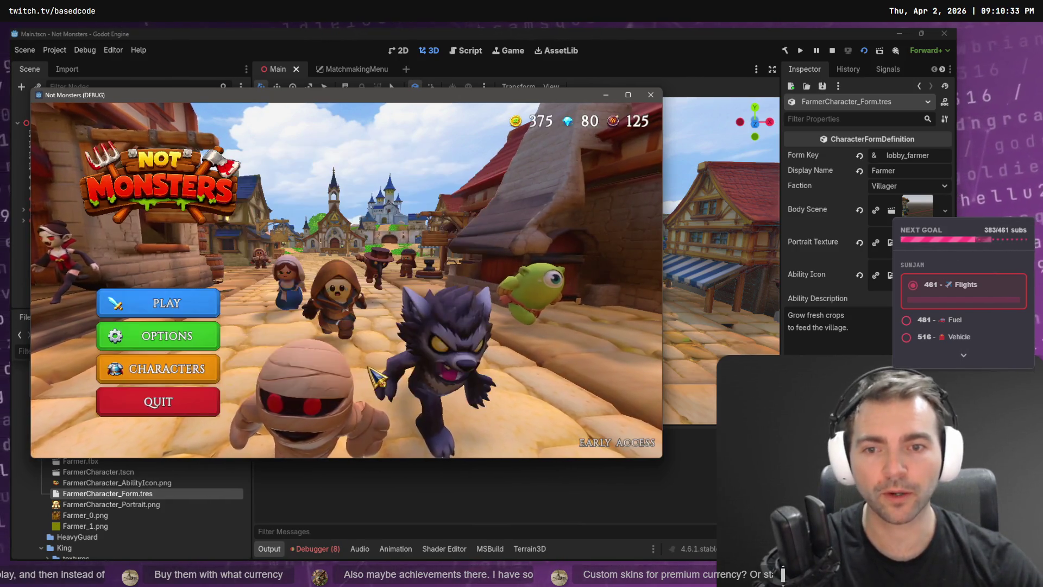
Switch to the Codex prompt in VS Code and start typing the request, fixing typos.
key(alt+Tab)
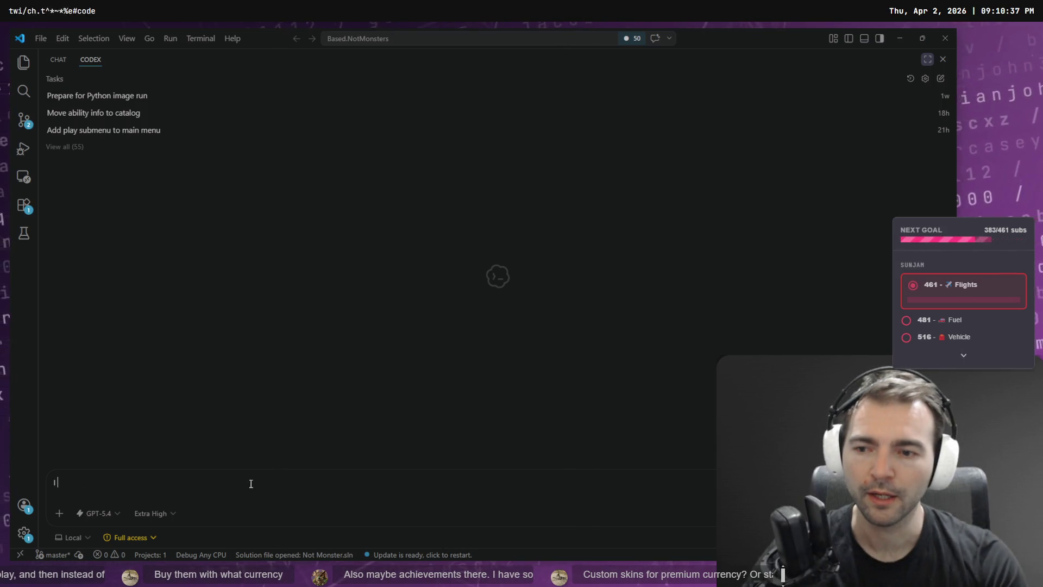
text(I have aded)
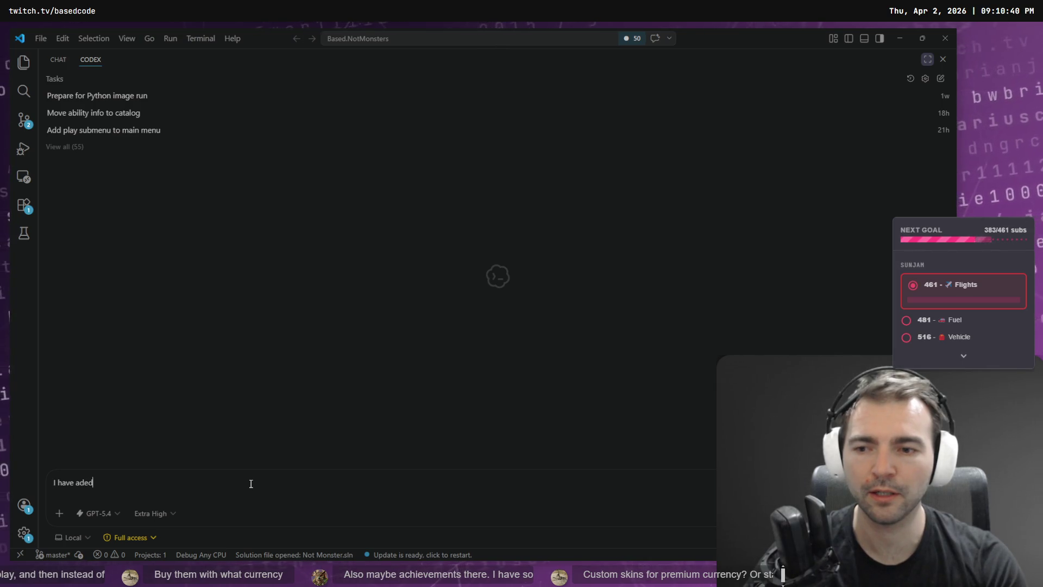
key(BackSpace)
key(BackSpace)
text(de)
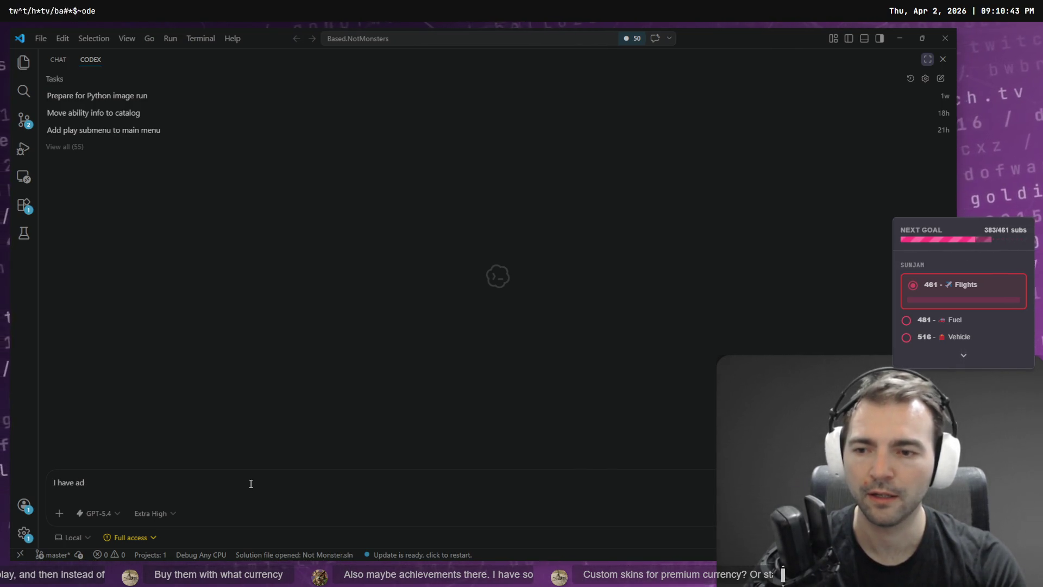
key(BackSpace)
text(de)
Try a first voice-dictated draft of the prompt, then clear it to start over.
key(super+h)
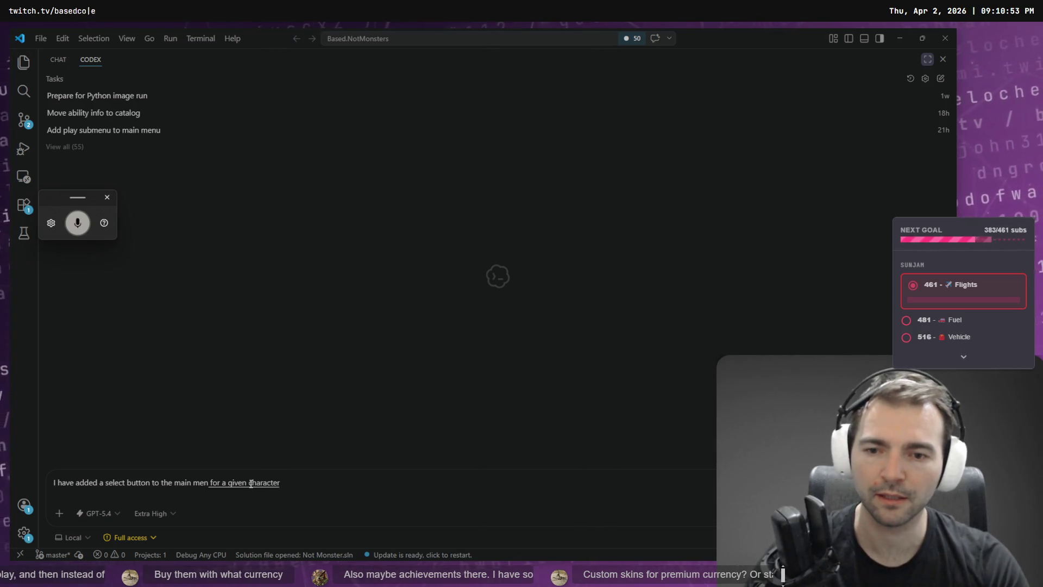
key(shift+Return)
key(super+h)
key(Return)
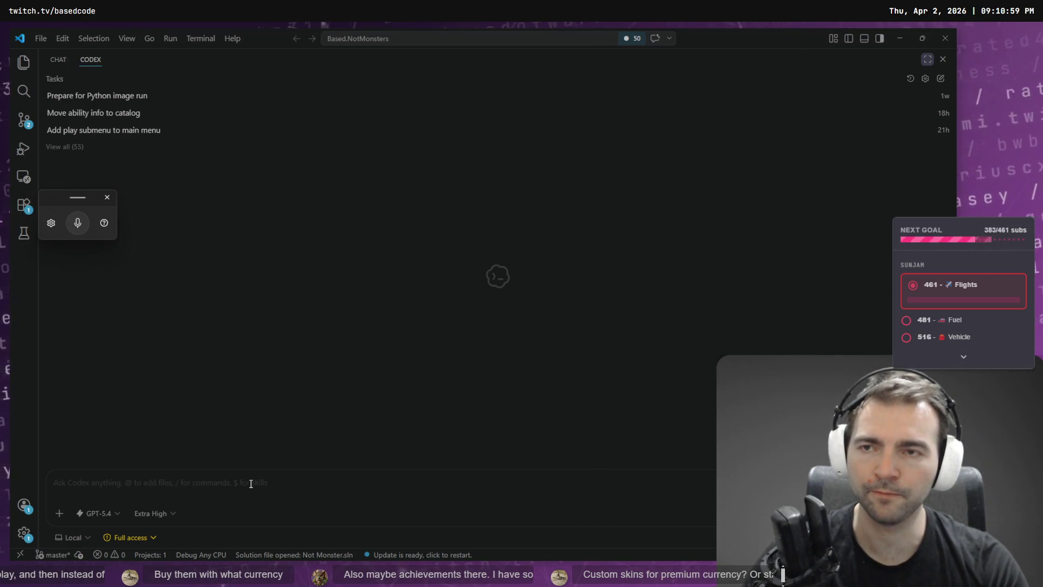
Dictate the opening sentences of the prompt, ending with the select-button sentence.
key(super+h)
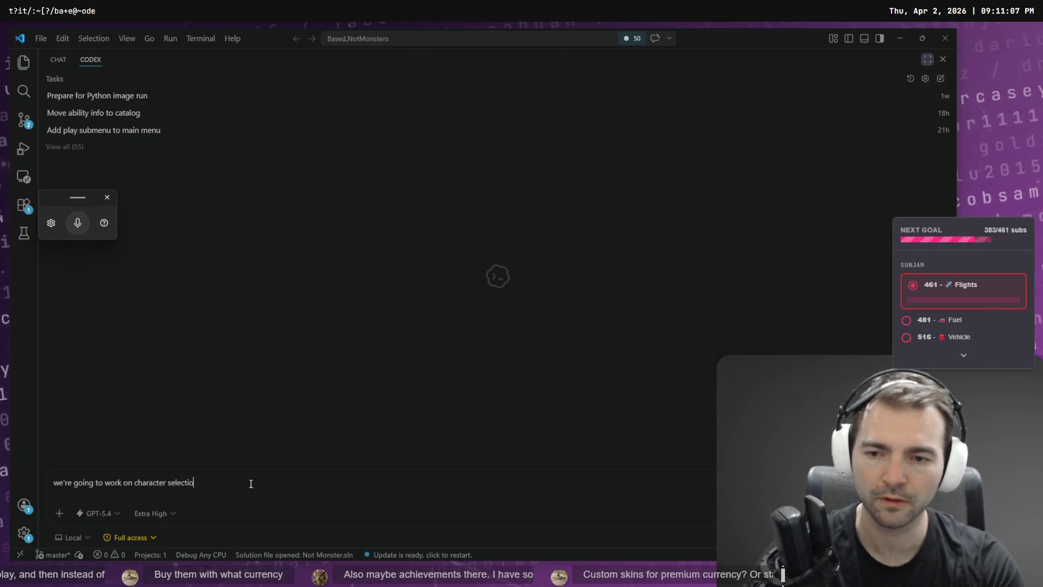
key(shift+Return)
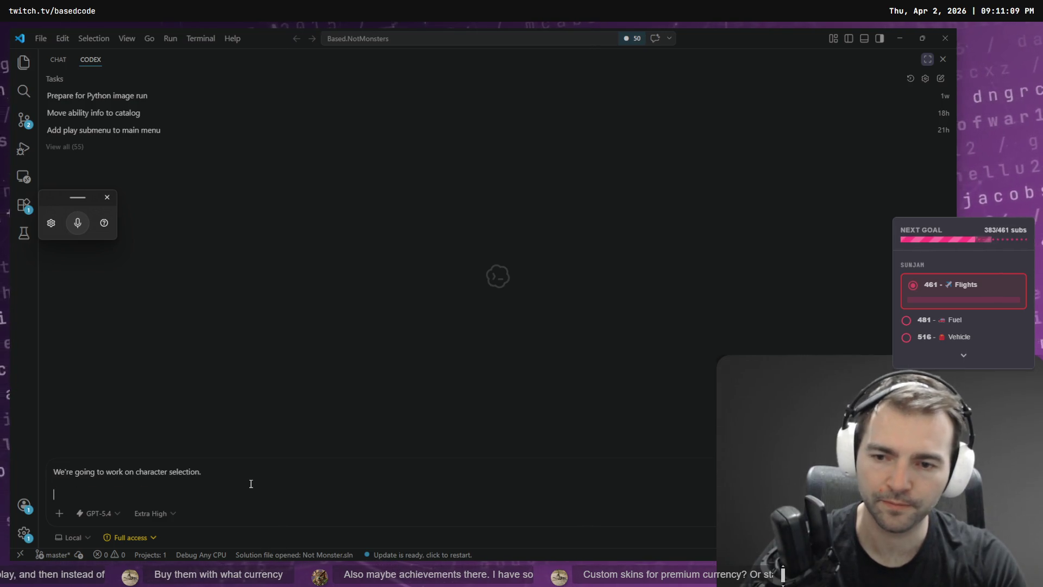
key(super+h)
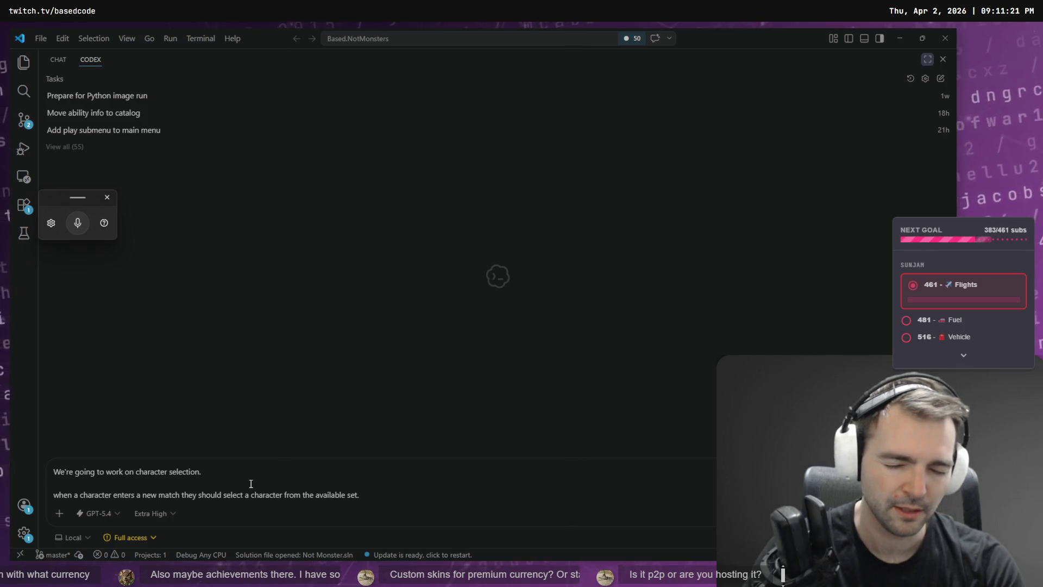
key(super+h)
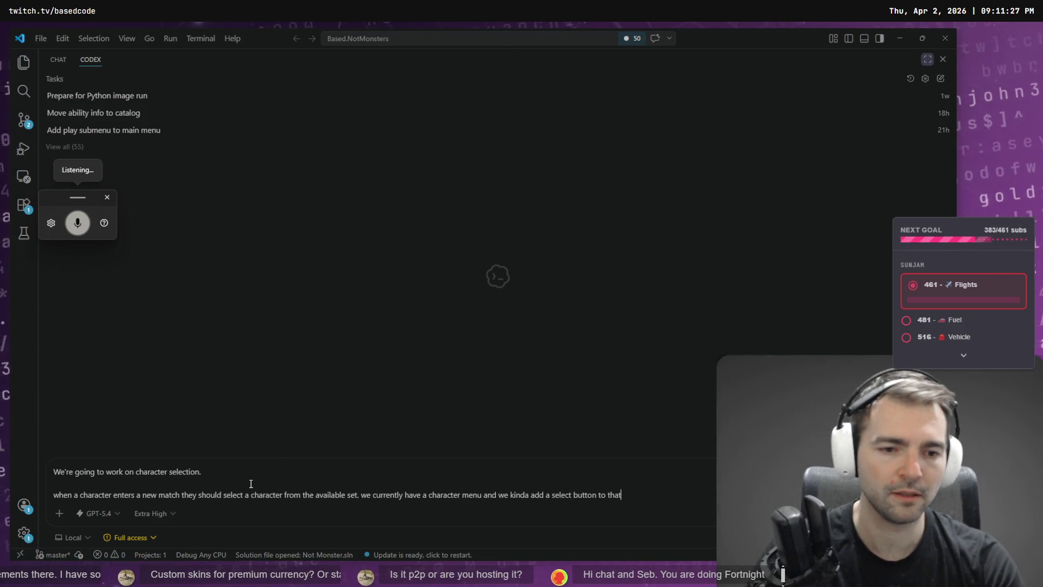
key(super+h)
Capitalise 'We currently' and put that sentence on its own line.
key(ctrl+Left)
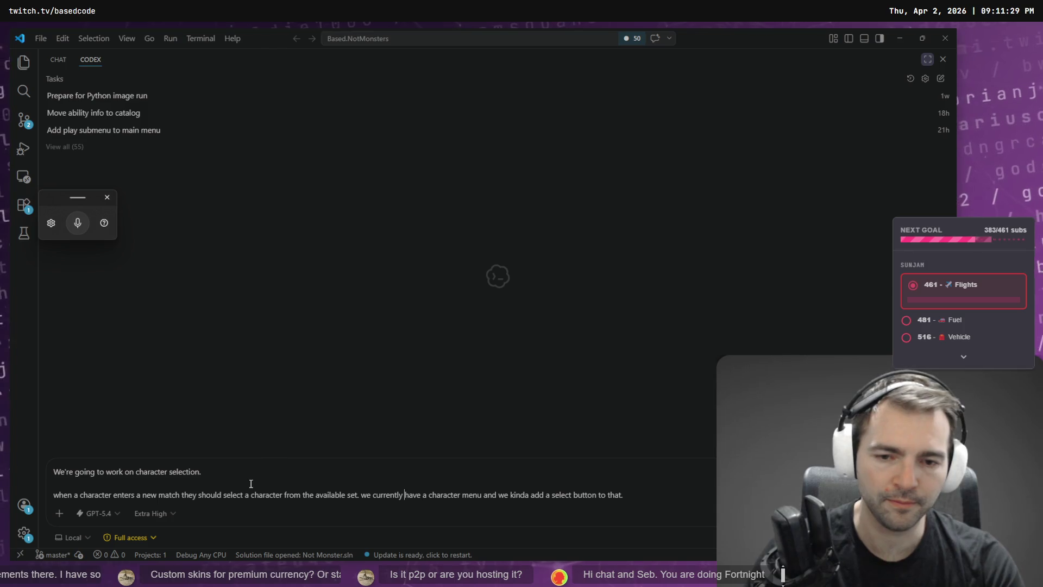
key(Delete)
text(W)
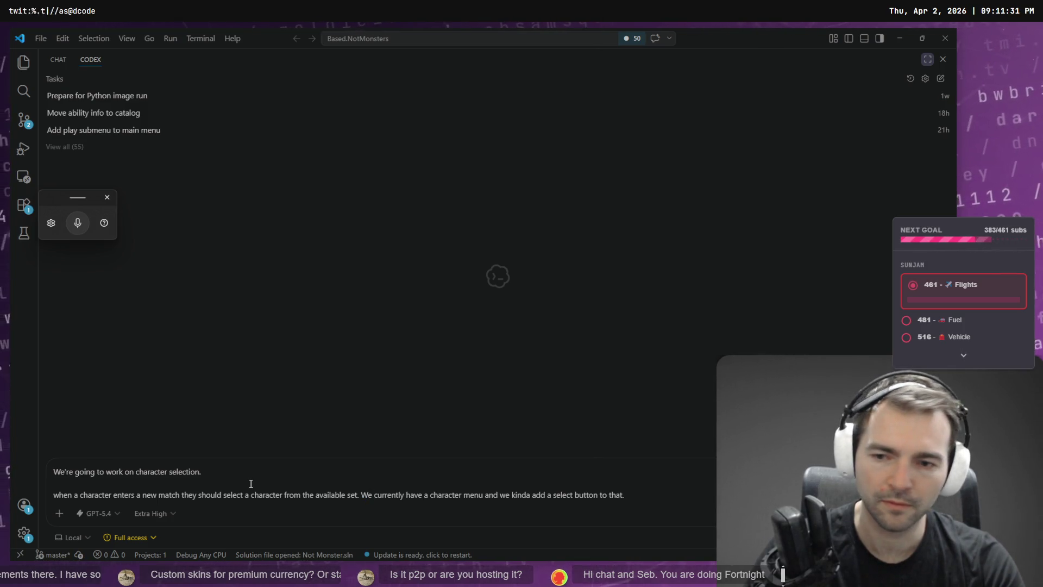
key(ctrl+End)
key(shift+Return)
key(BackSpace)
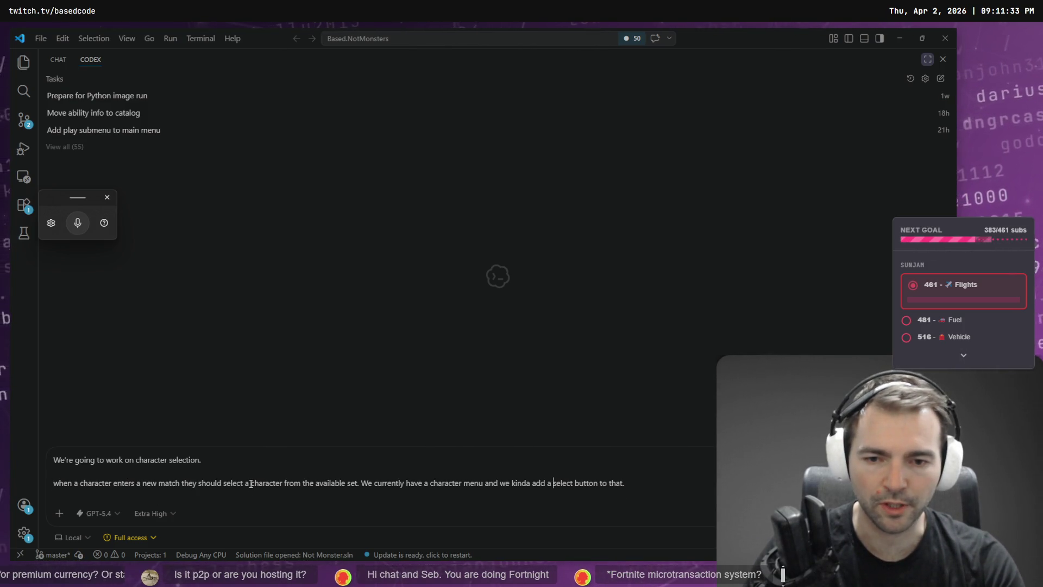
key(shift+Return)
key(ctrl+End)
key(shift+Return)
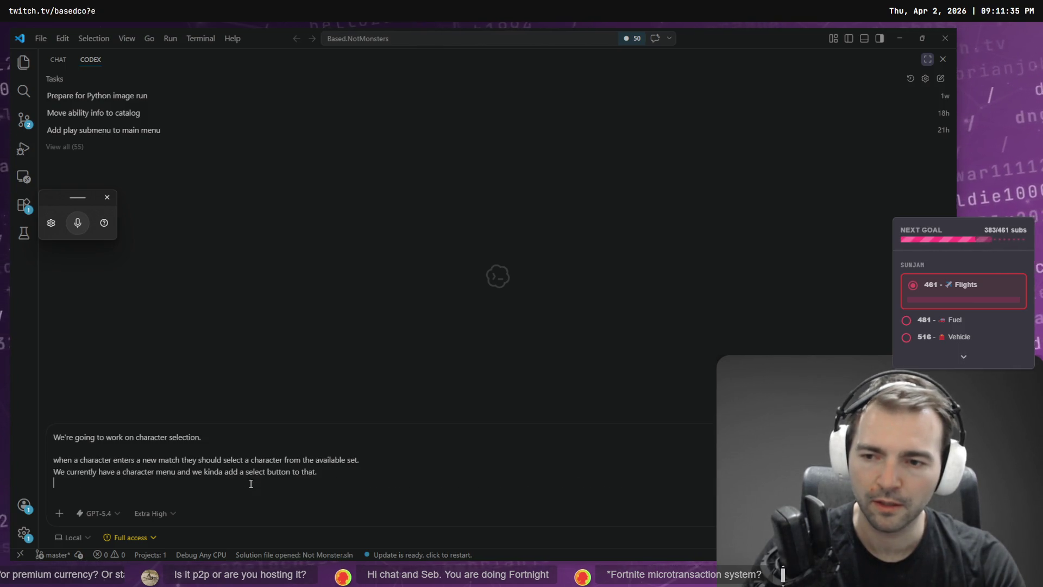
Dictate the sentence about loading the lobby scene and capitalise its opening 'After'.
key(super+h)
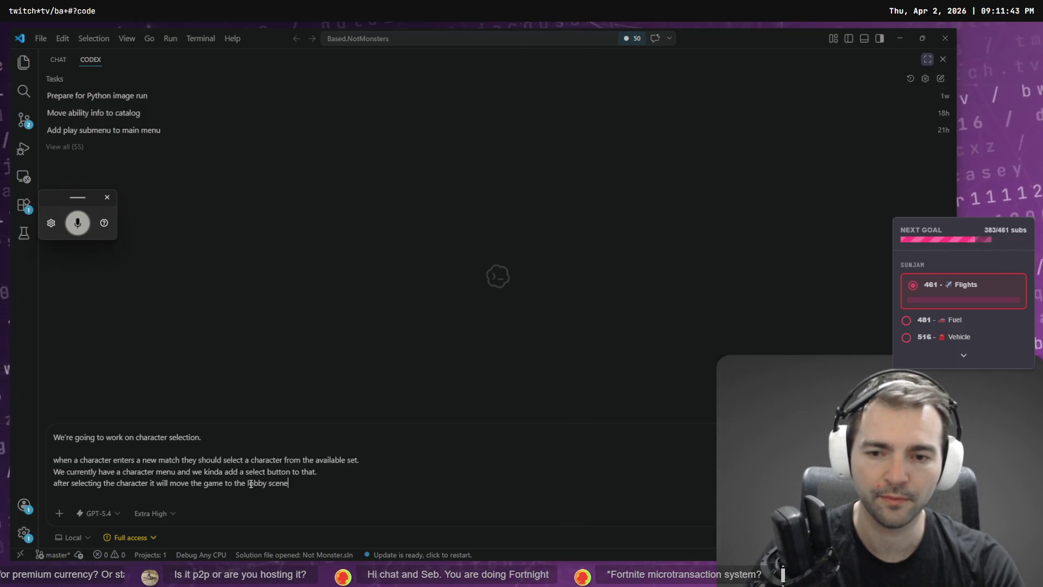
key(super+h)
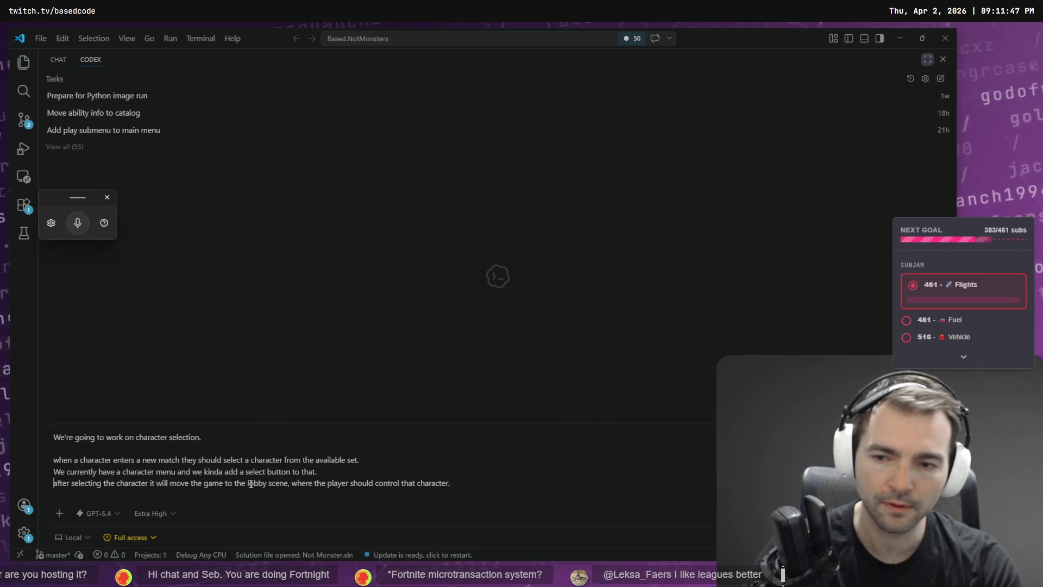
key(Delete)
text(A)
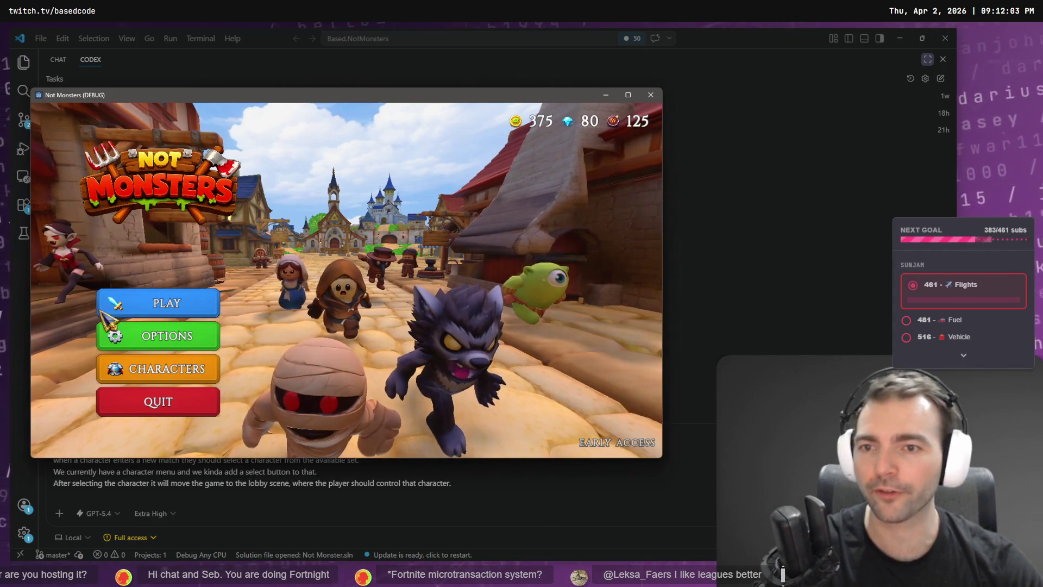
Open the Monsters roster on the Characters screen and preview Alice and Vampire.
click(158, 302)
click(337, 363)
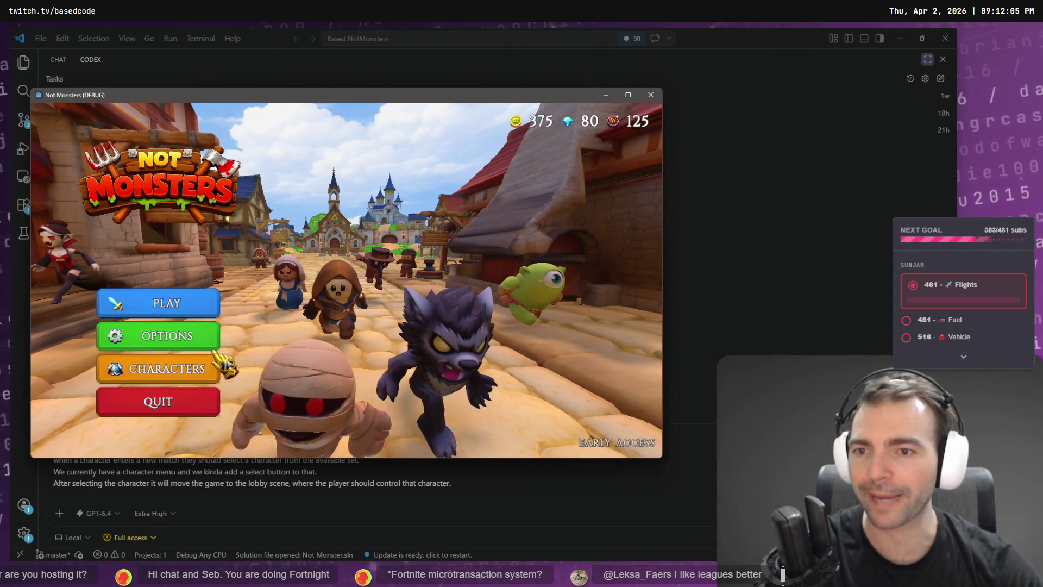
click(187, 369)
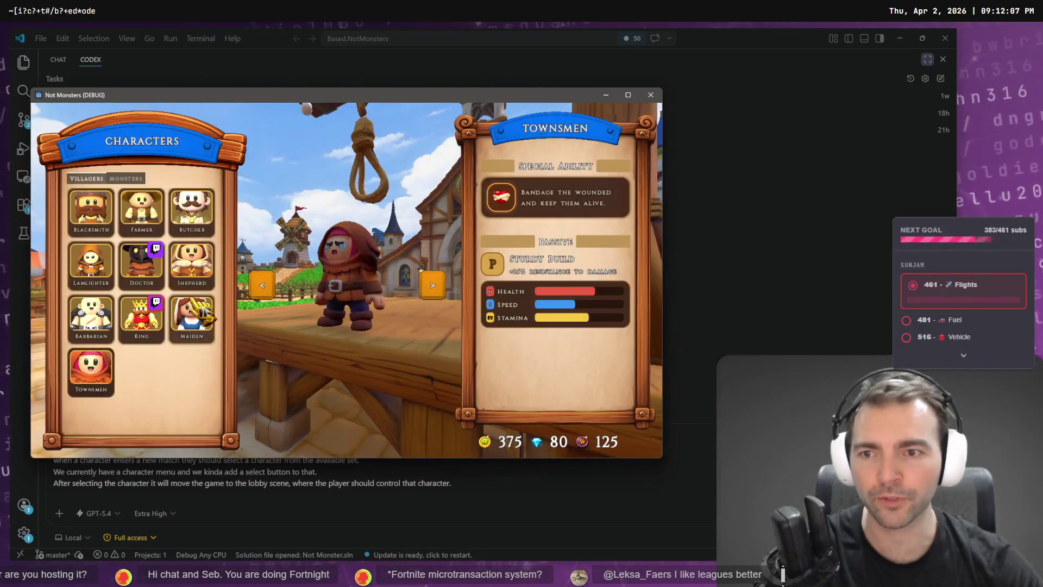
click(127, 178)
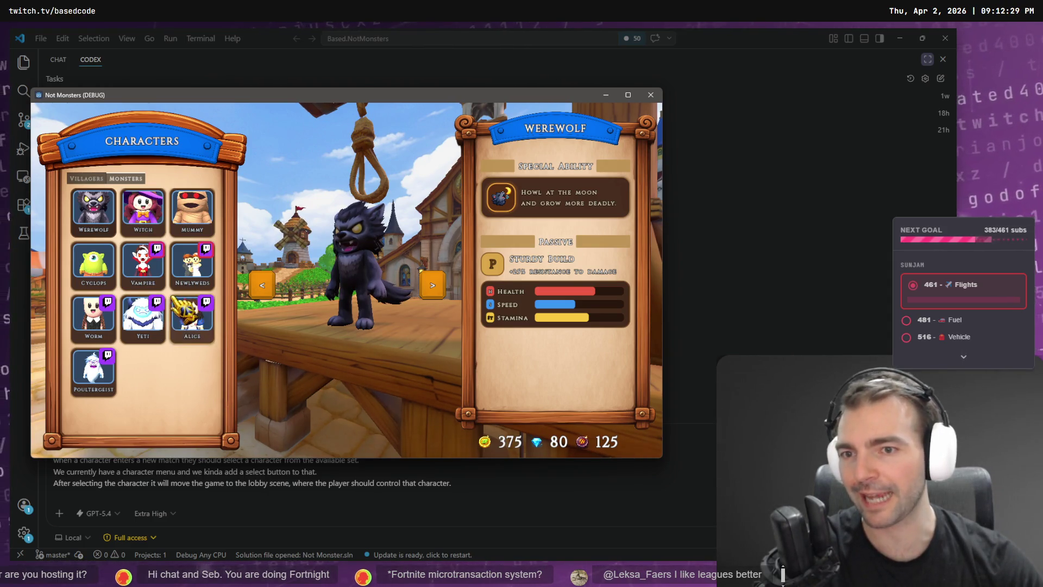
click(189, 325)
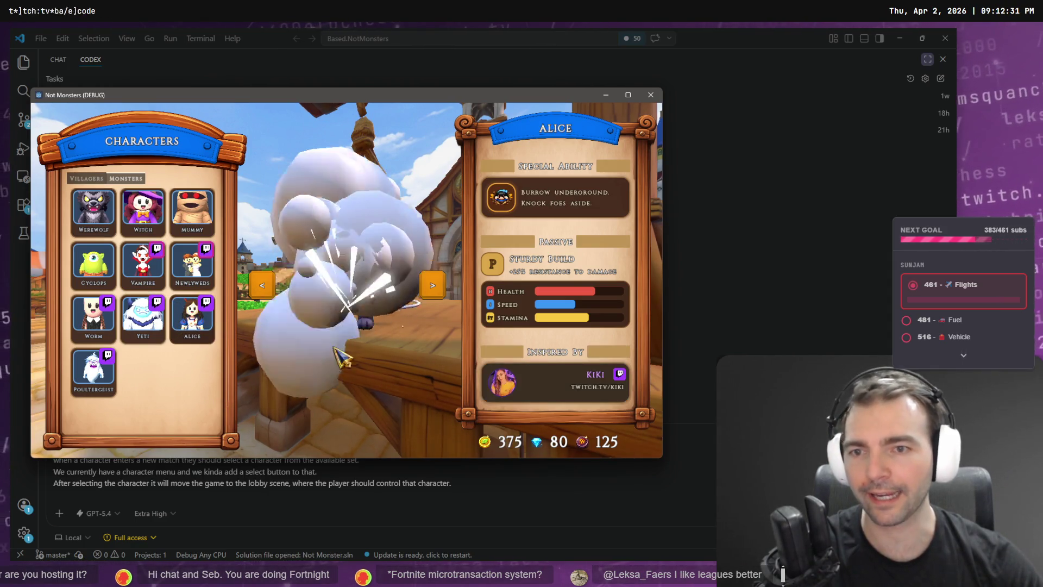
click(138, 266)
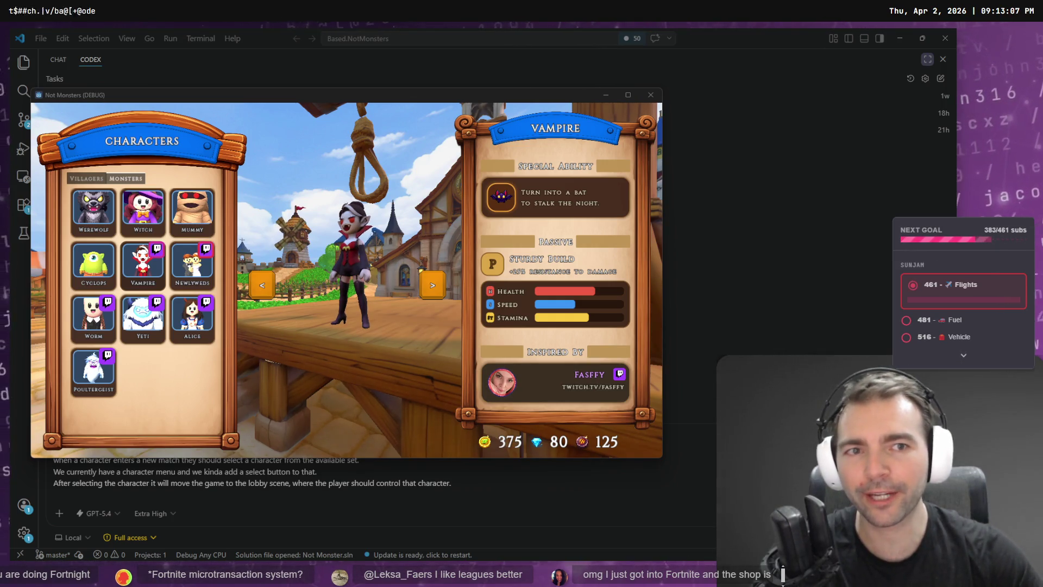
Return to the main menu and close the game with Alt+F4.
click(351, 312)
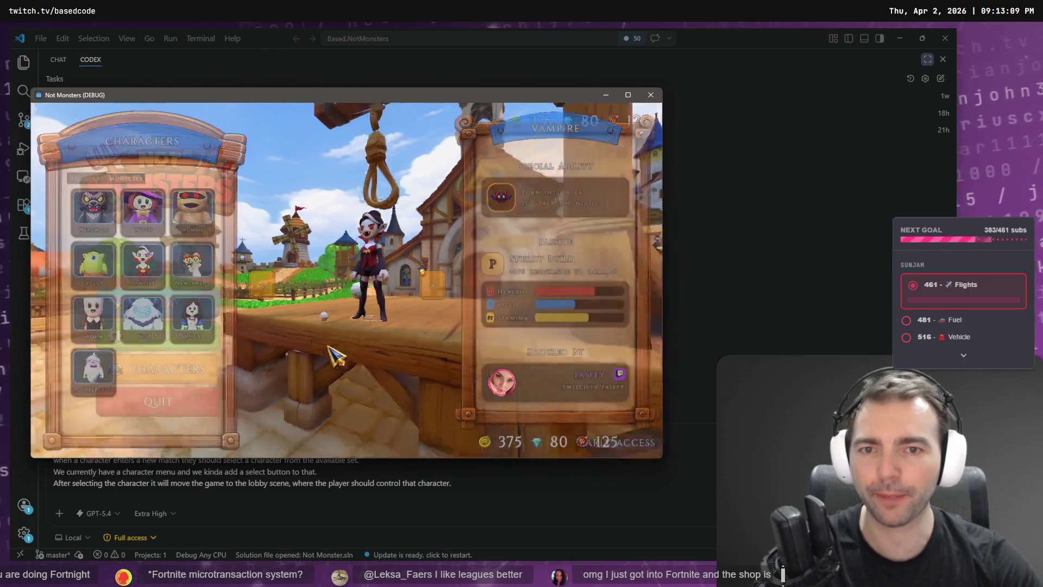
key(Escape)
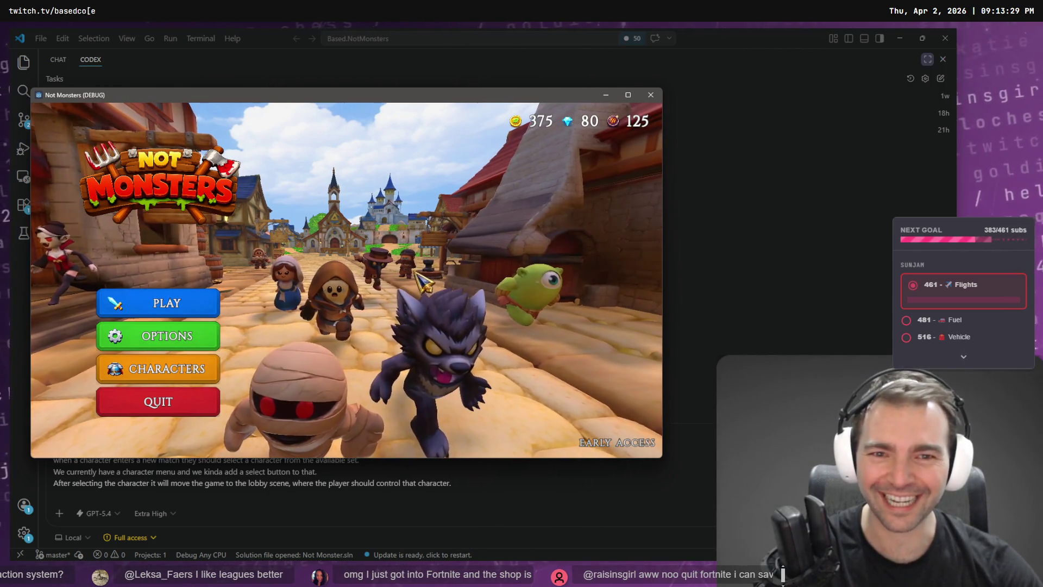
key(alt+F4)
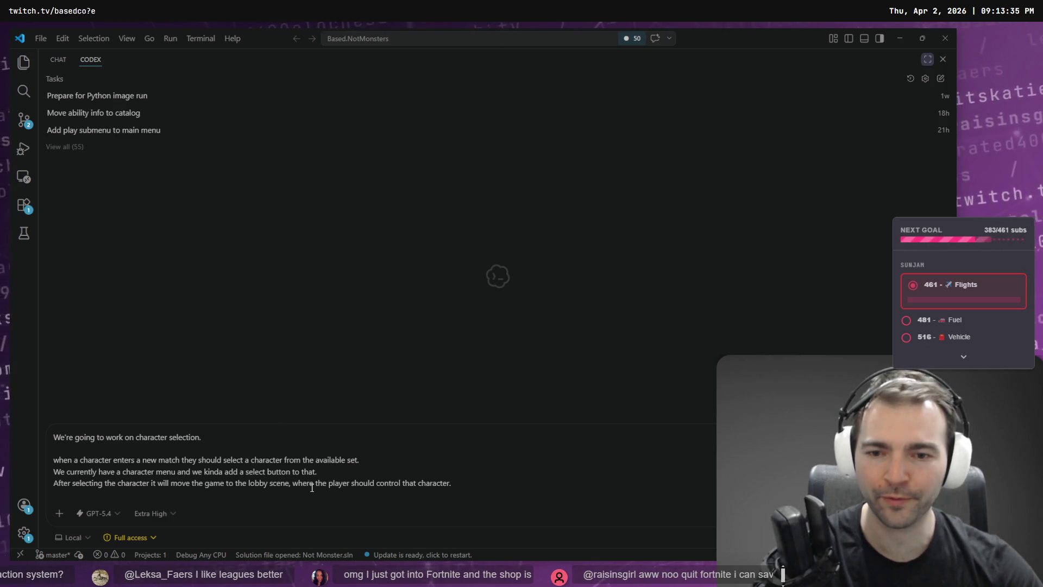
Dictate a new prompt line asking the lobby to spawn every available villager.
key(shift+Return)
key(super+h)
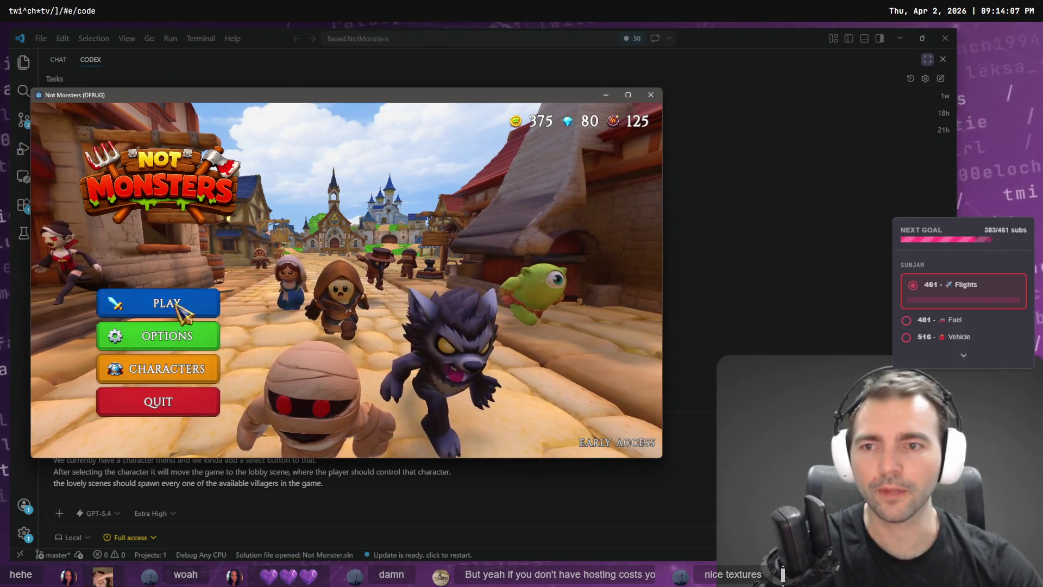
Compare the Villagers and Monsters rosters on the Characters screen, then return to the Codex prompt.
click(151, 304)
click(372, 375)
click(146, 369)
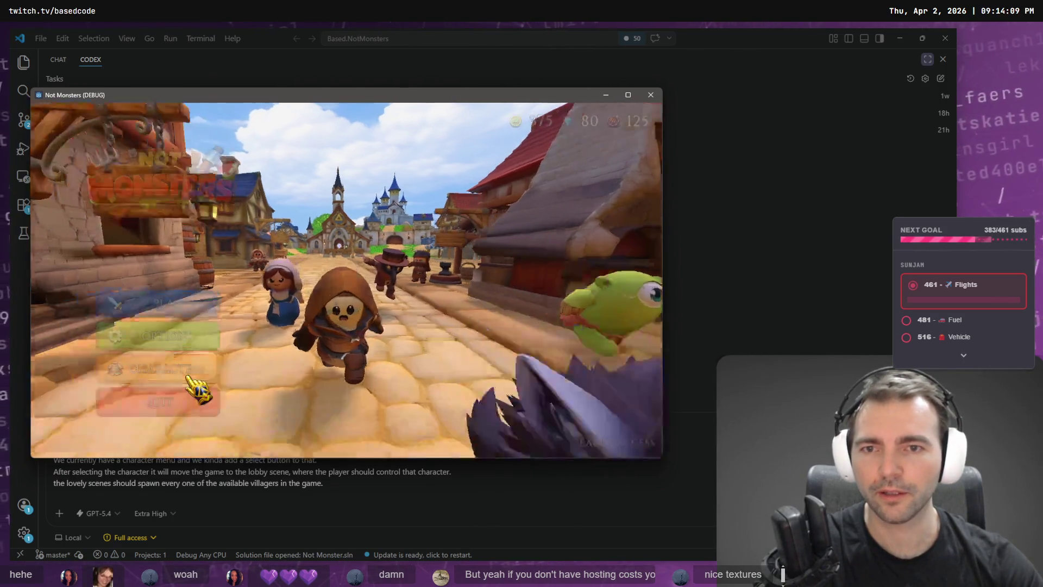
key(Left)
key(Left)
key(Left)
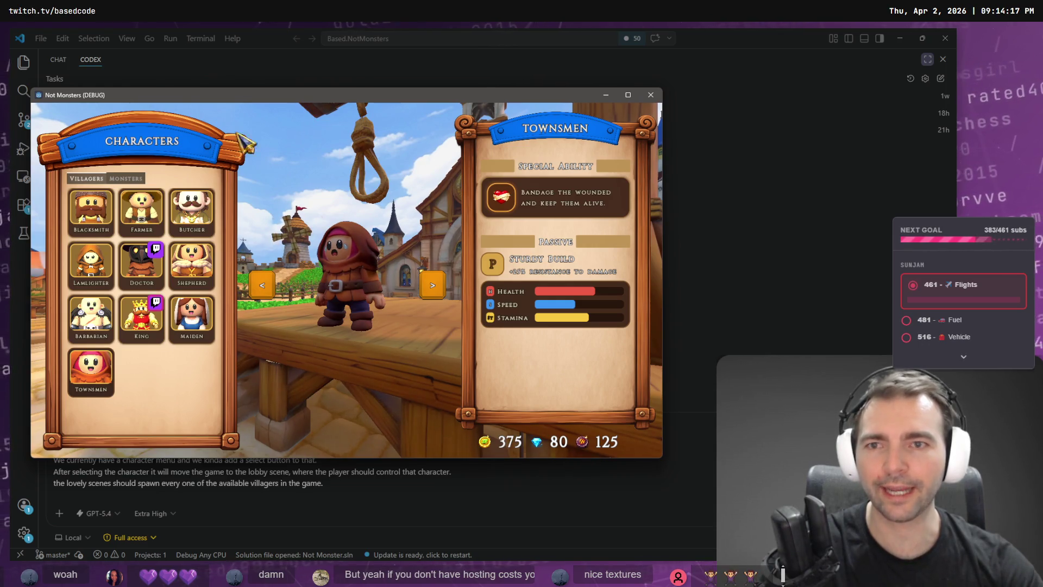
click(136, 180)
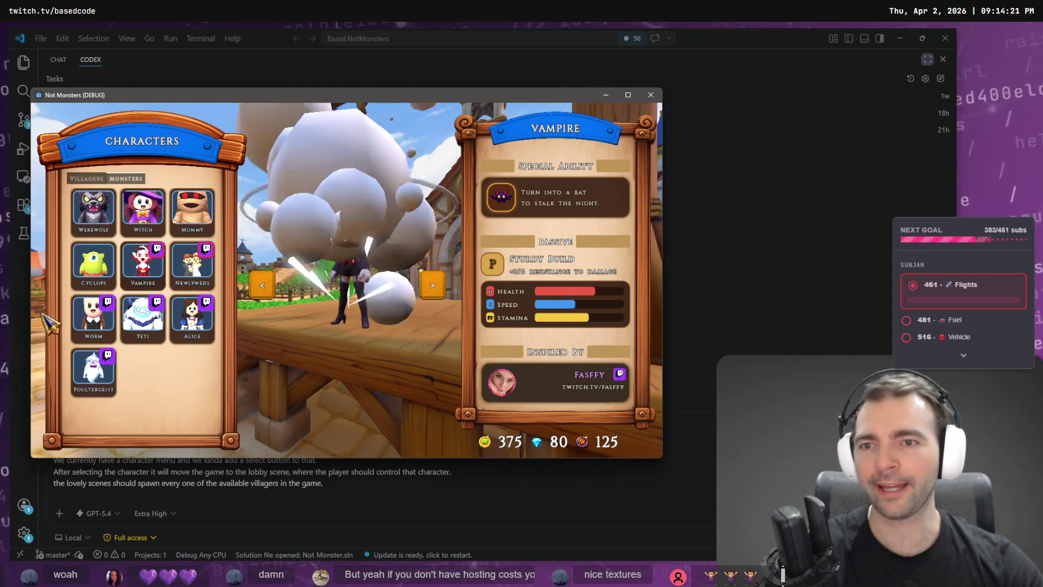
click(86, 178)
click(367, 493)
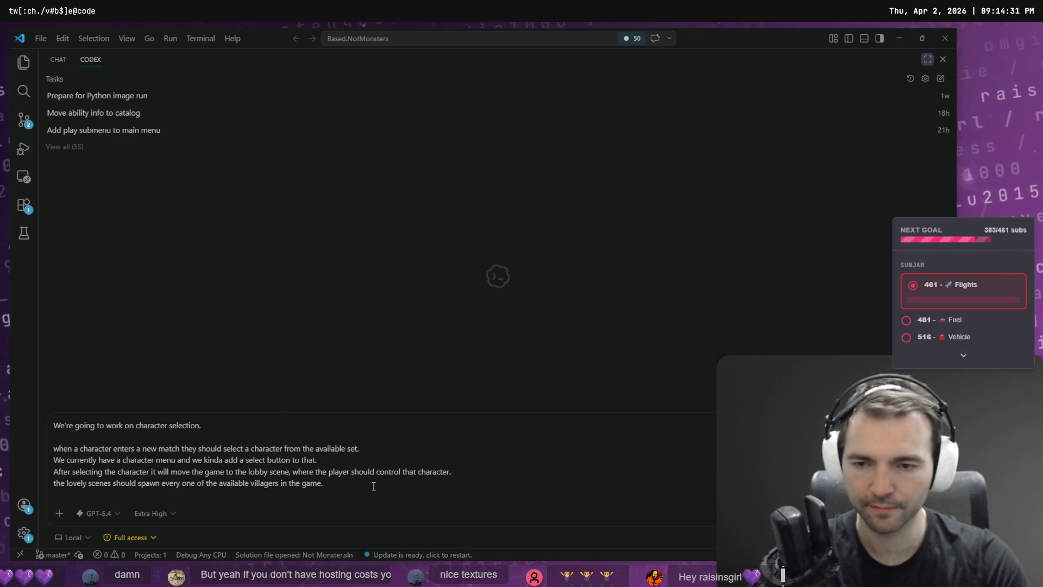
Dictate the selection-menu sentence, deleting two misheard attempts along the way.
key(super+h)
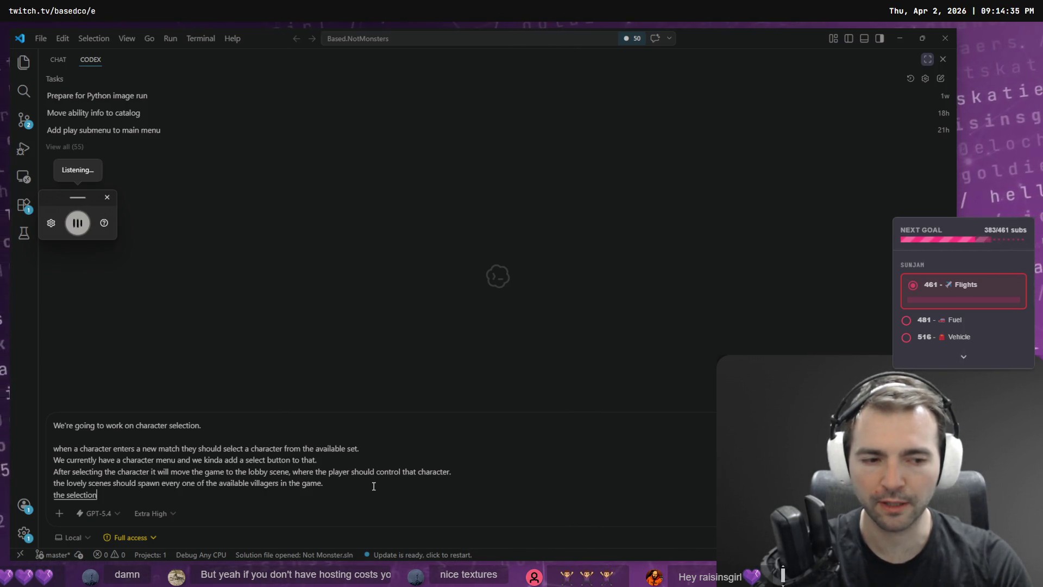
key(shift+Home)
key(BackSpace)
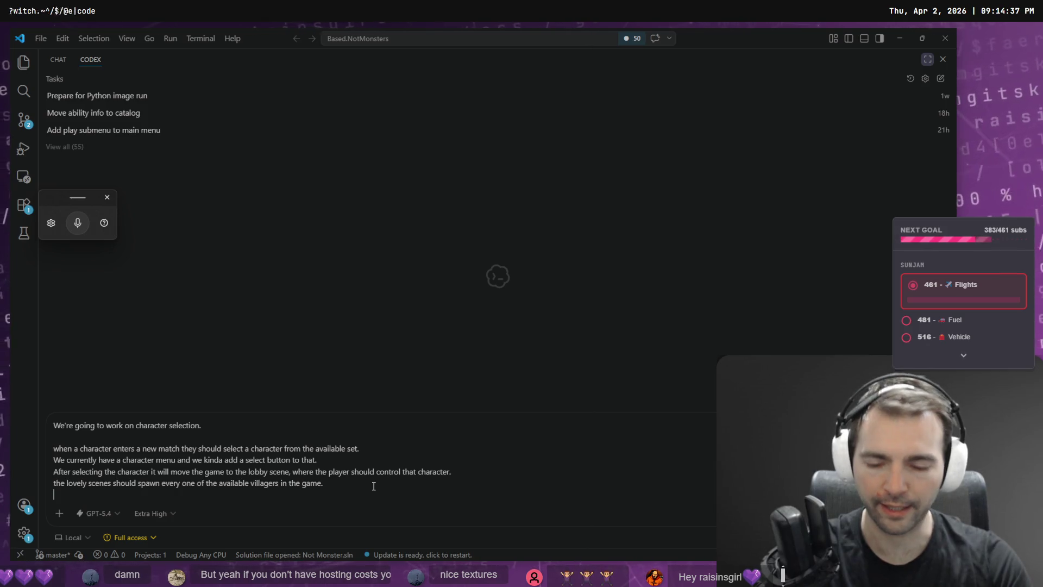
key(super+h)
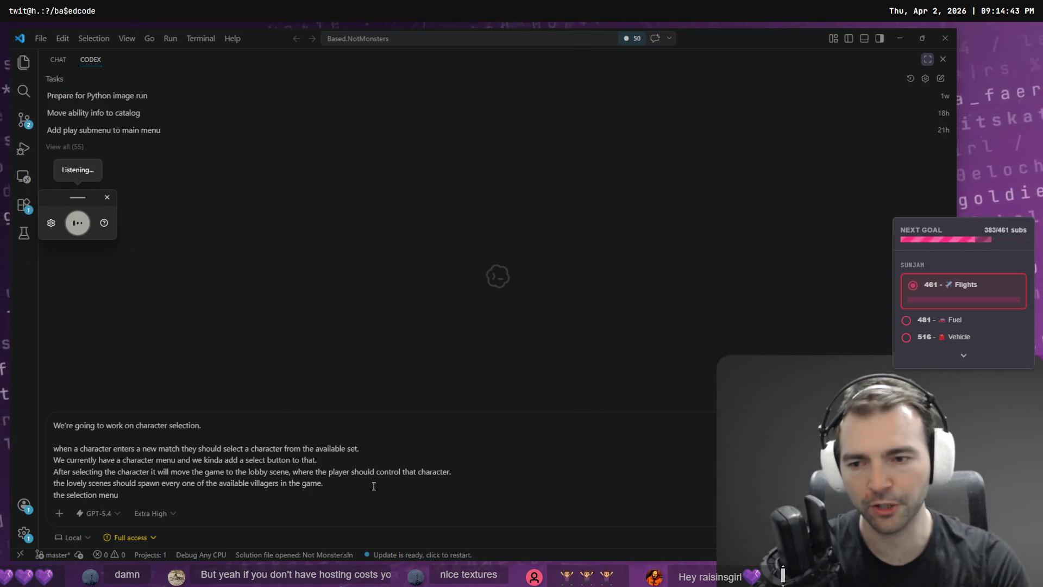
key(shift+Home)
key(BackSpace)
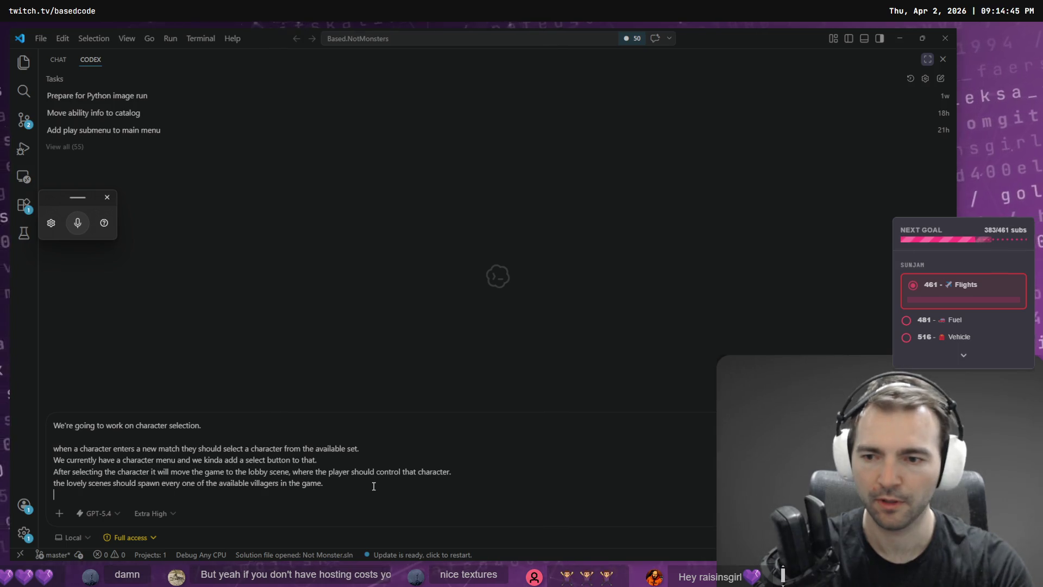
key(super+h)
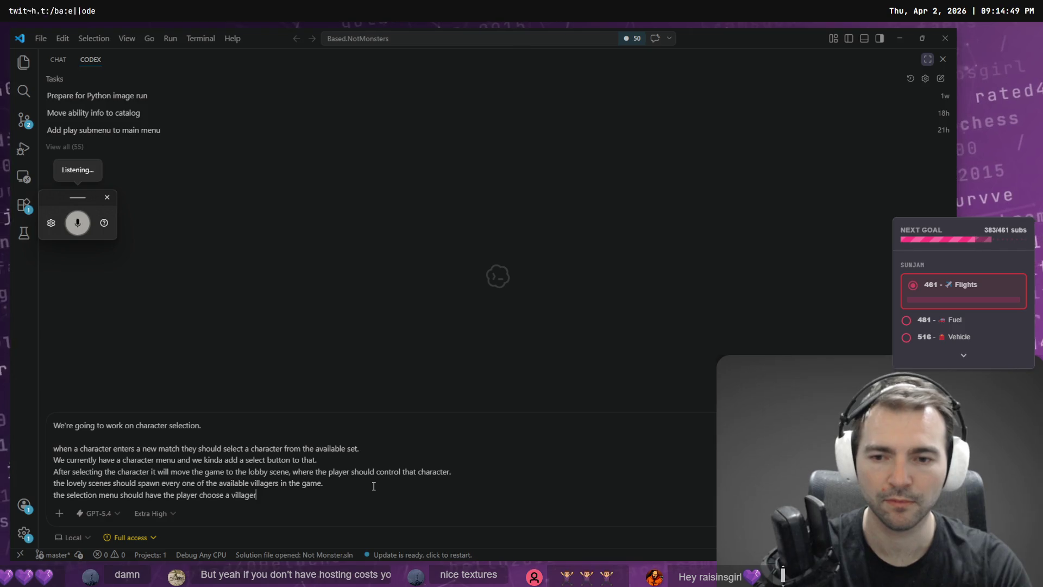
key(super+h)
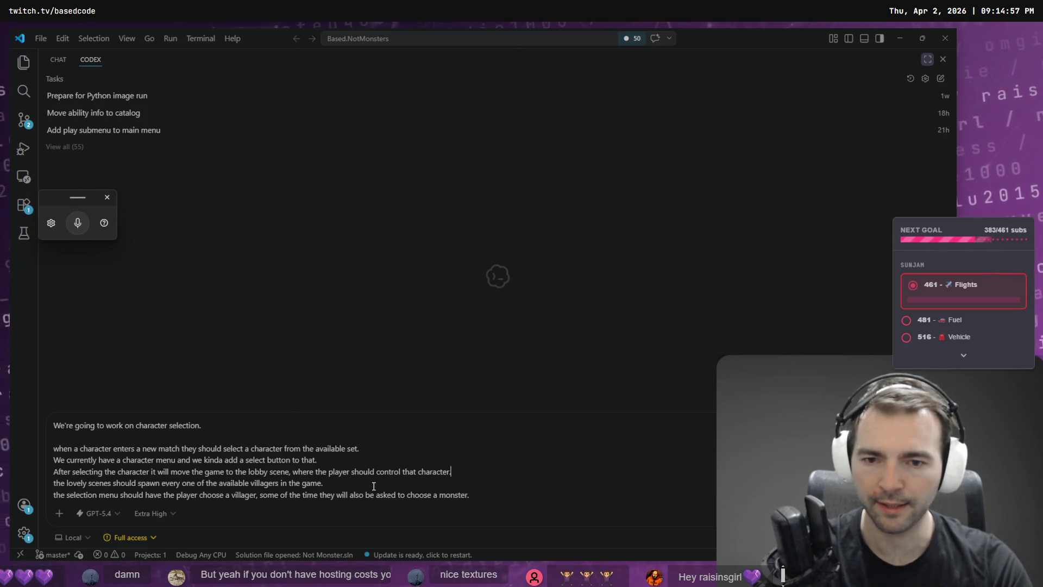
Capitalise the starts of the 'When', 'The lovely scenes' and selection-menu lines.
key(Home)
key(Delete)
text(W)
key(Down)
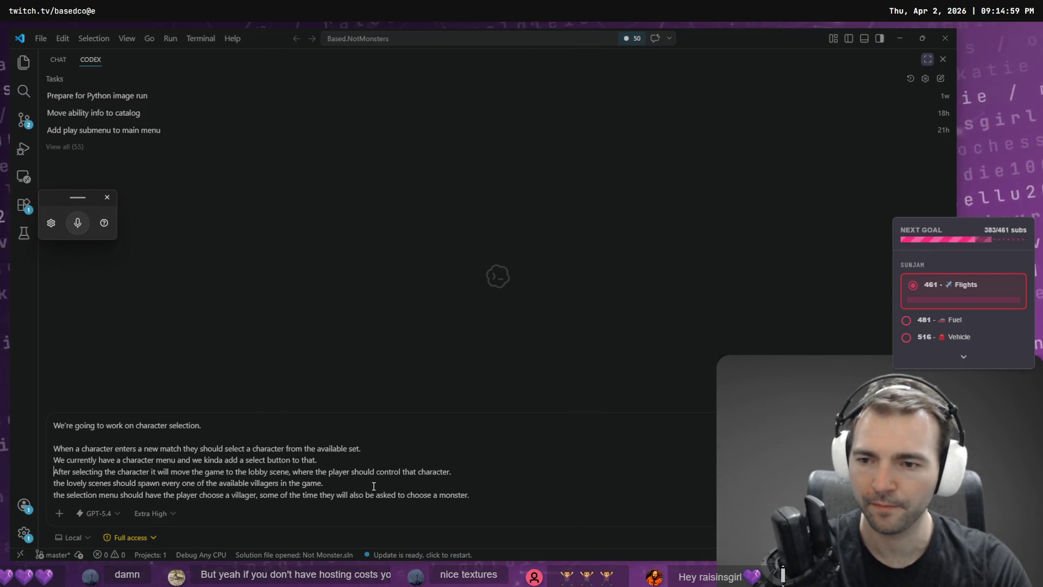
key(Delete)
text(T)
key(Down)
key(Home)
key(Delete)
text(T)
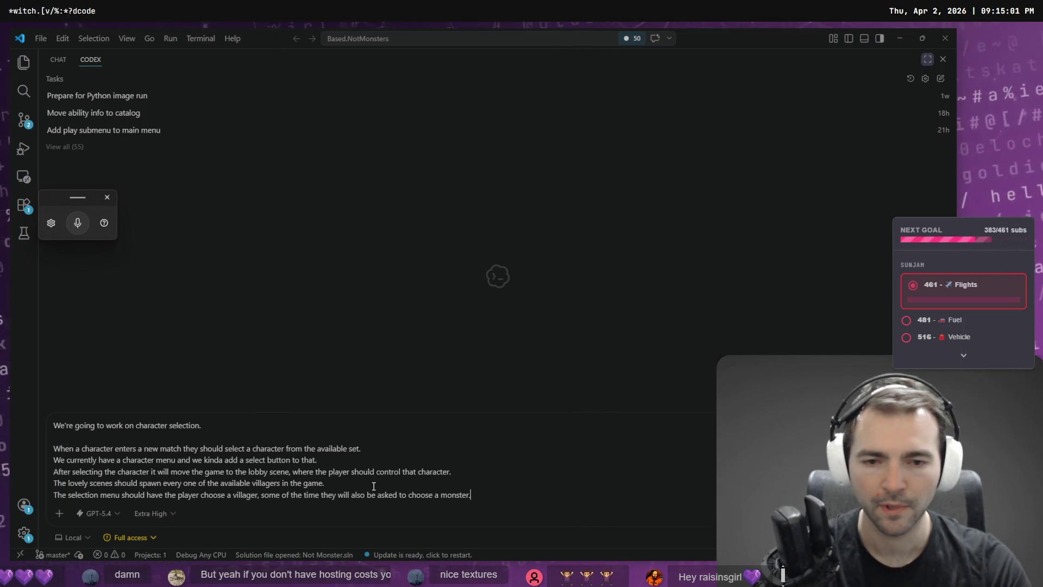
Add a '---' divider and dictate the closing 'Use all of the above' instruction.
key(Return)
key(Return)
text(---)
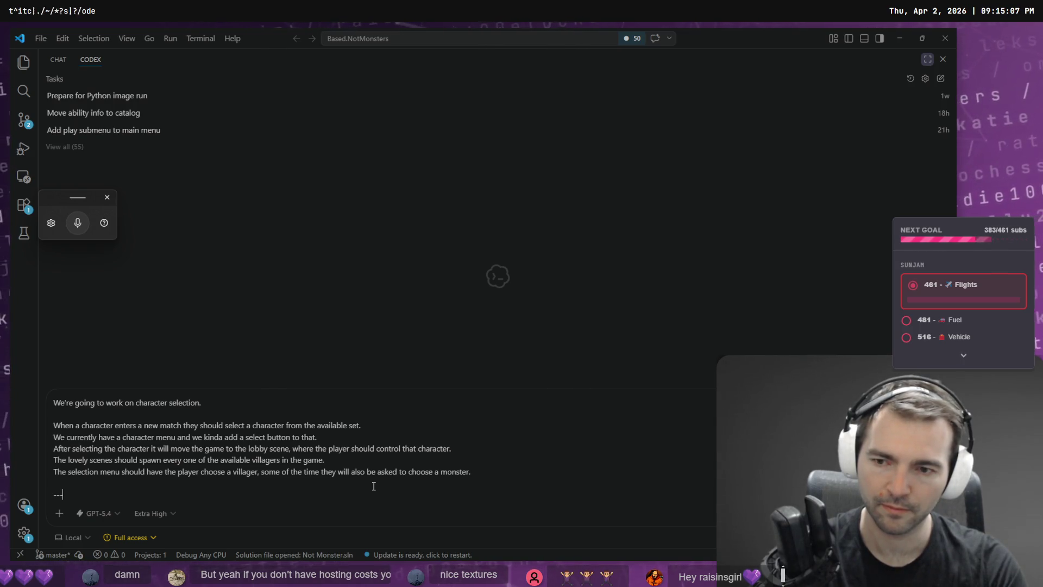
key(Return)
key(Return)
key(super+h)
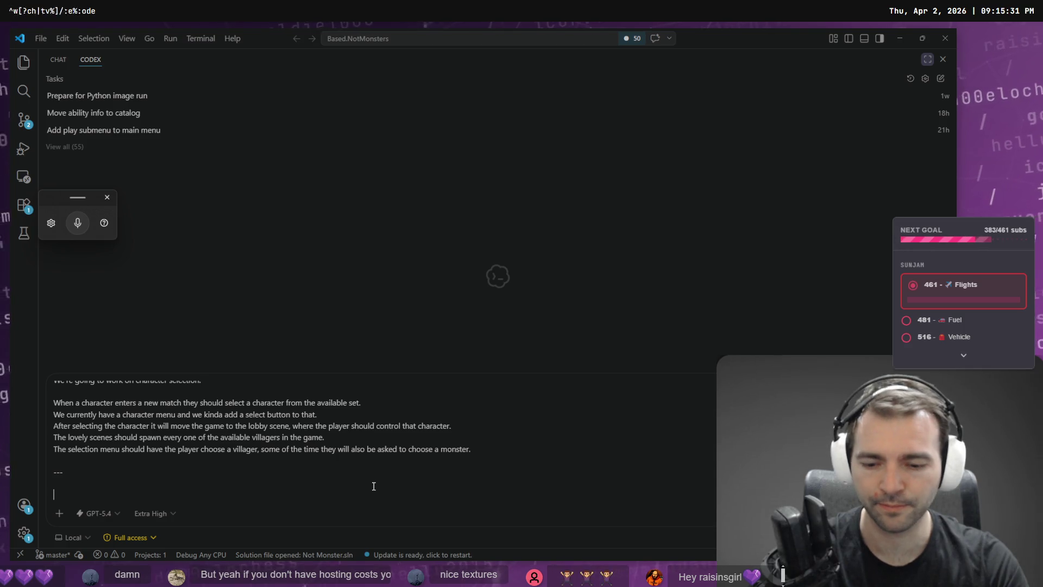
key(super+h)
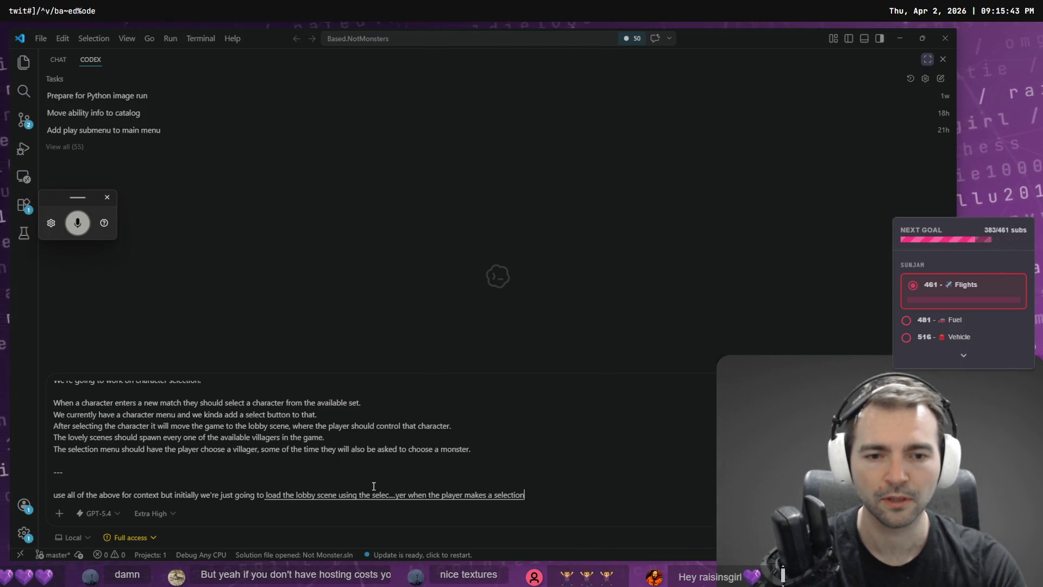
text(W)
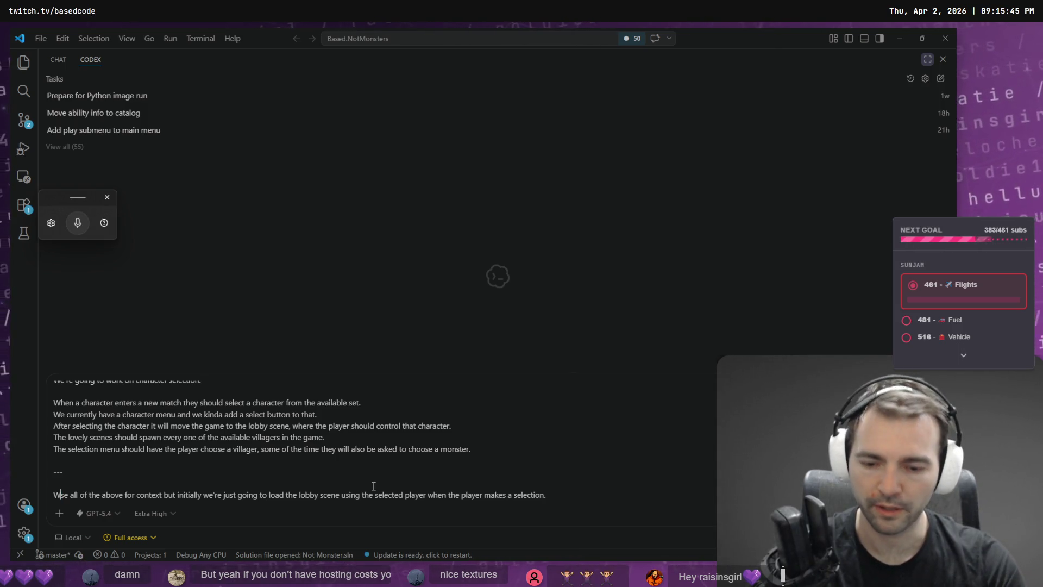
text(U)
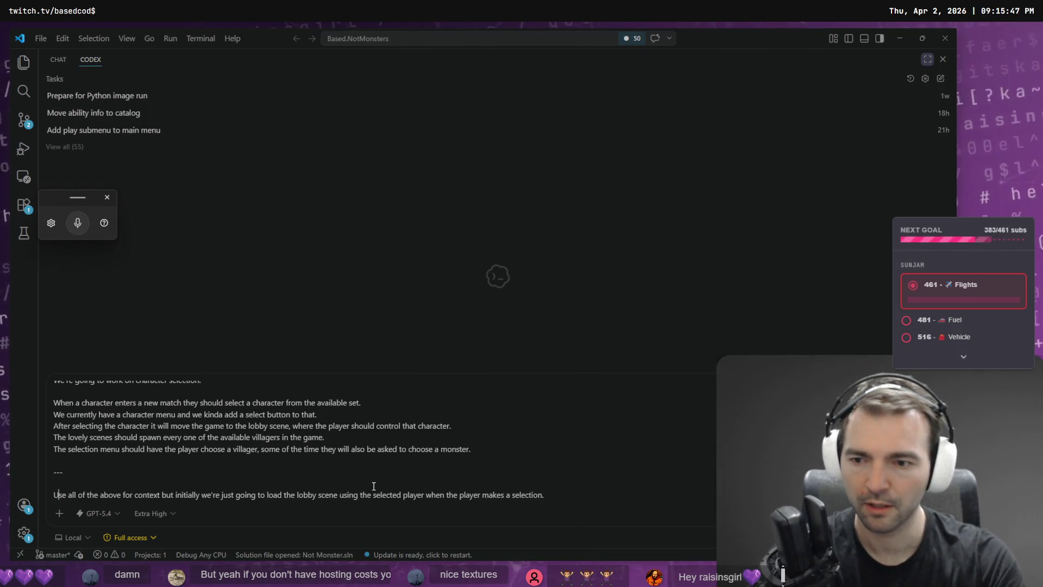
scroll(374, 485, down, 1)
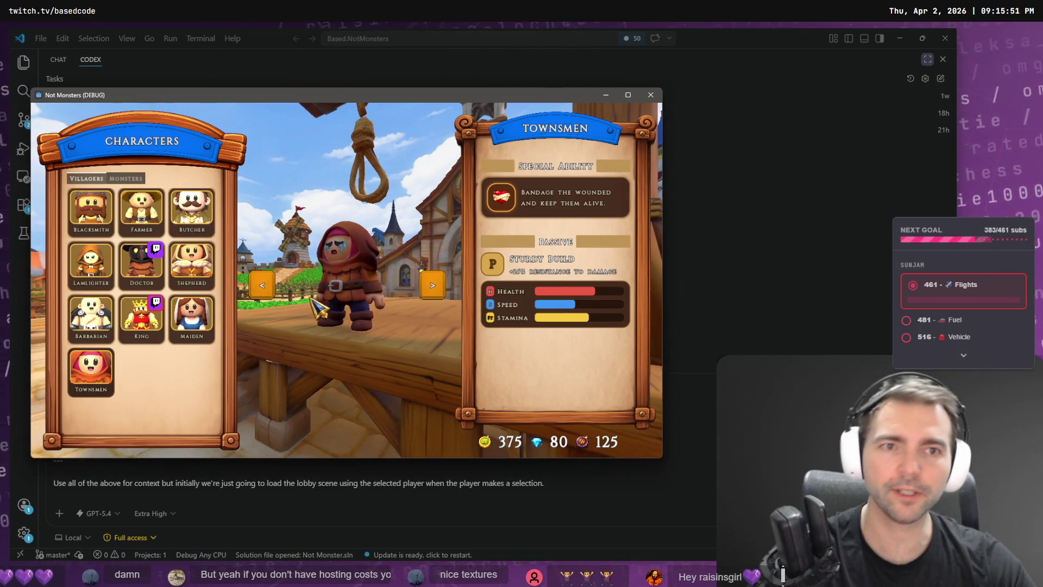
Switch to Godot and bring the Main scene tab back to the front.
key(alt+Tab)
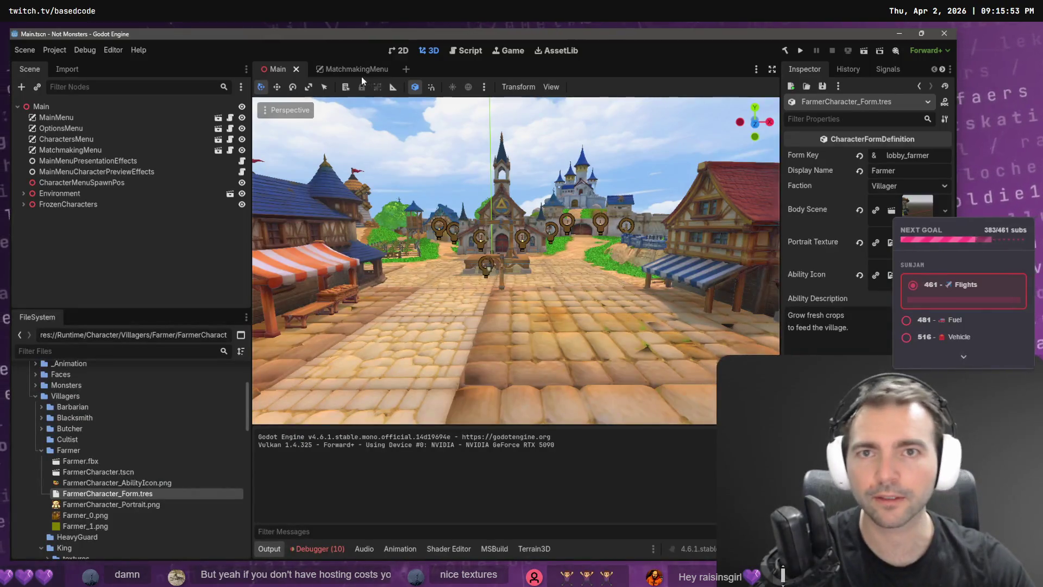
click(348, 69)
click(269, 69)
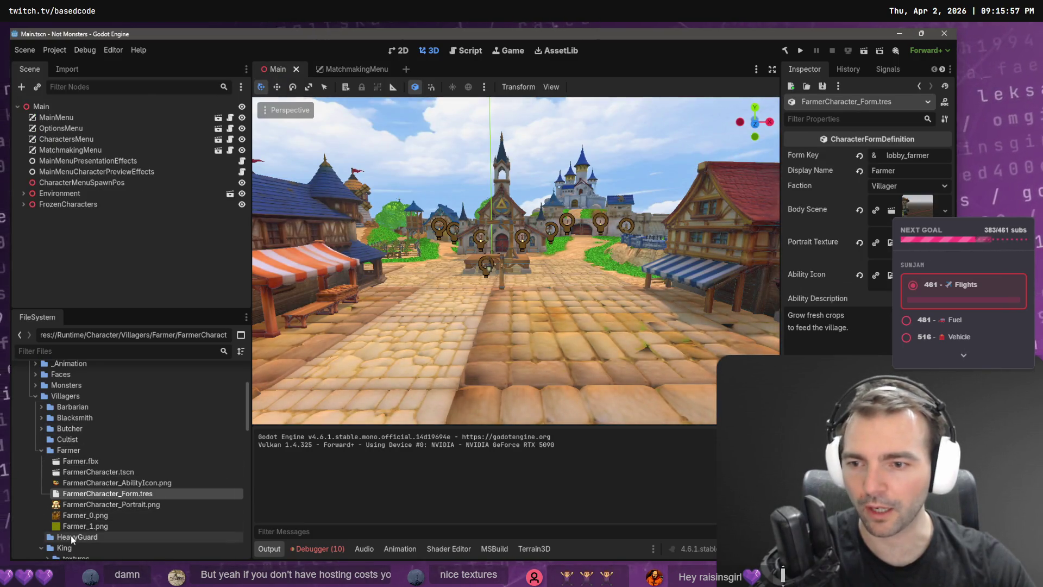
Collapse the Farmer, King and Miaden folders and filter FileSystem for 'CharacterMenu'.
scroll(70, 536, down, 5)
scroll(70, 419, up, 3)
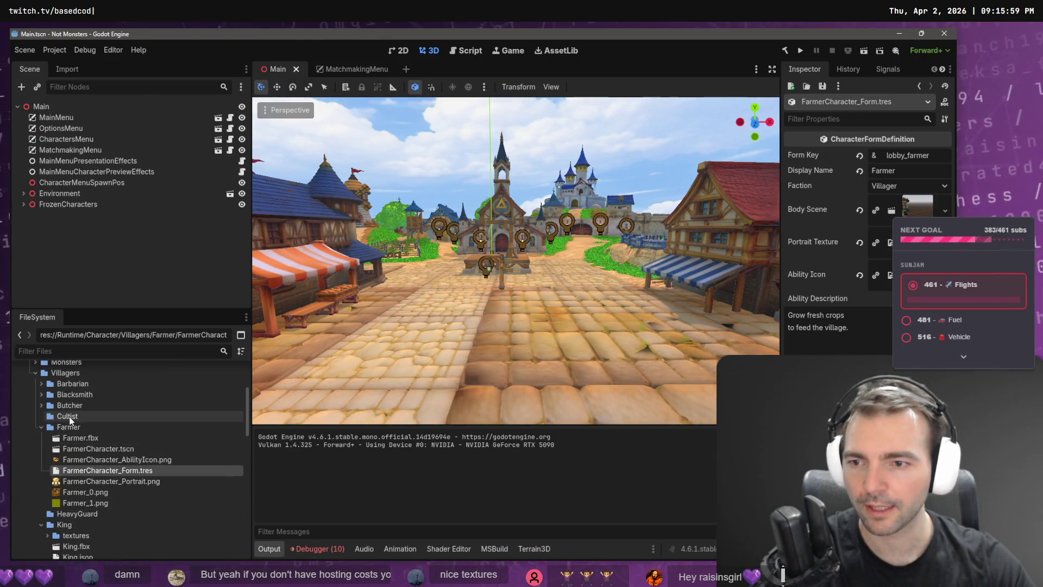
click(41, 426)
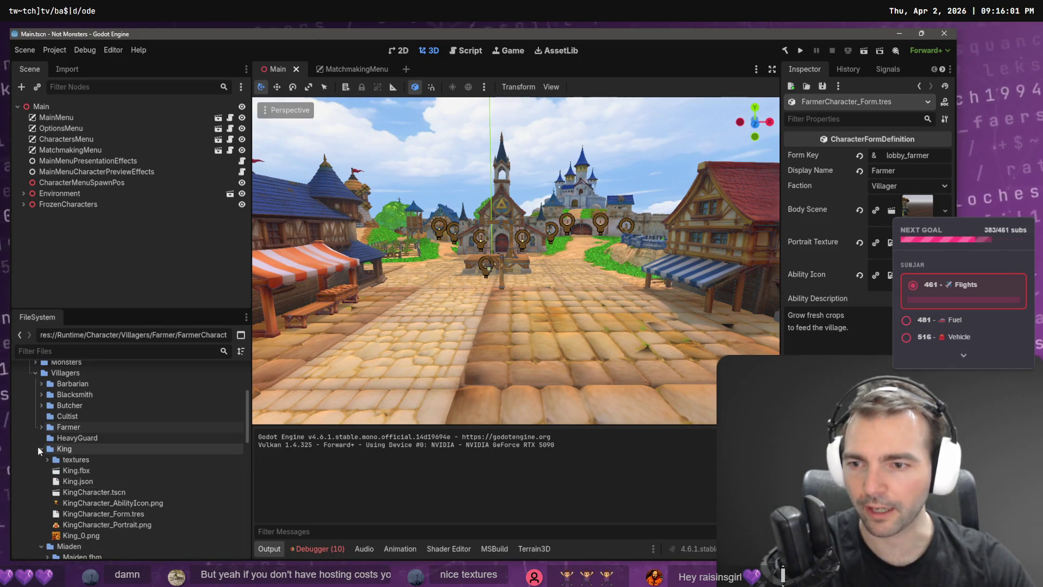
click(40, 449)
click(41, 459)
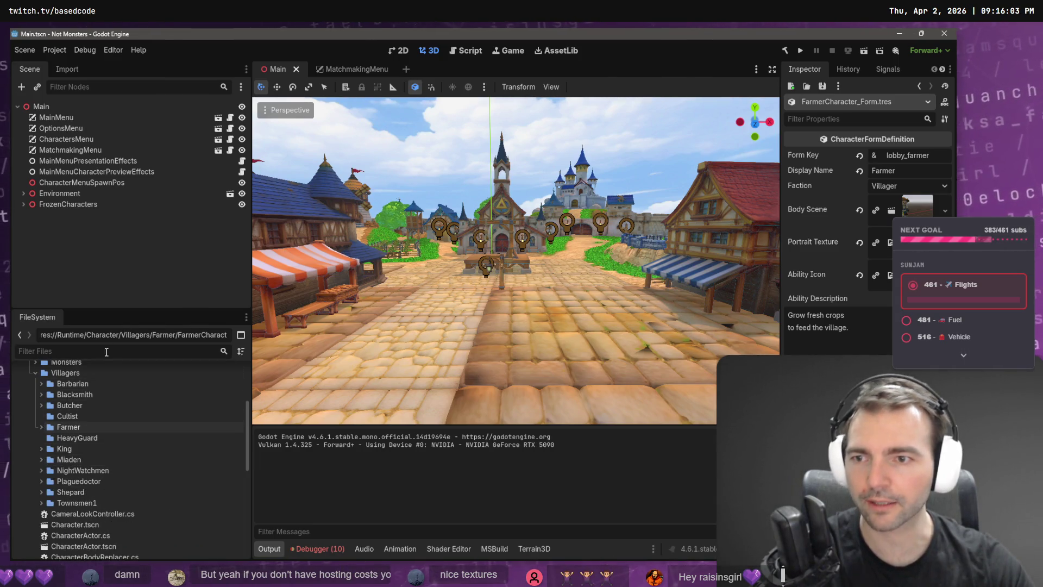
text(CharacterMenu)
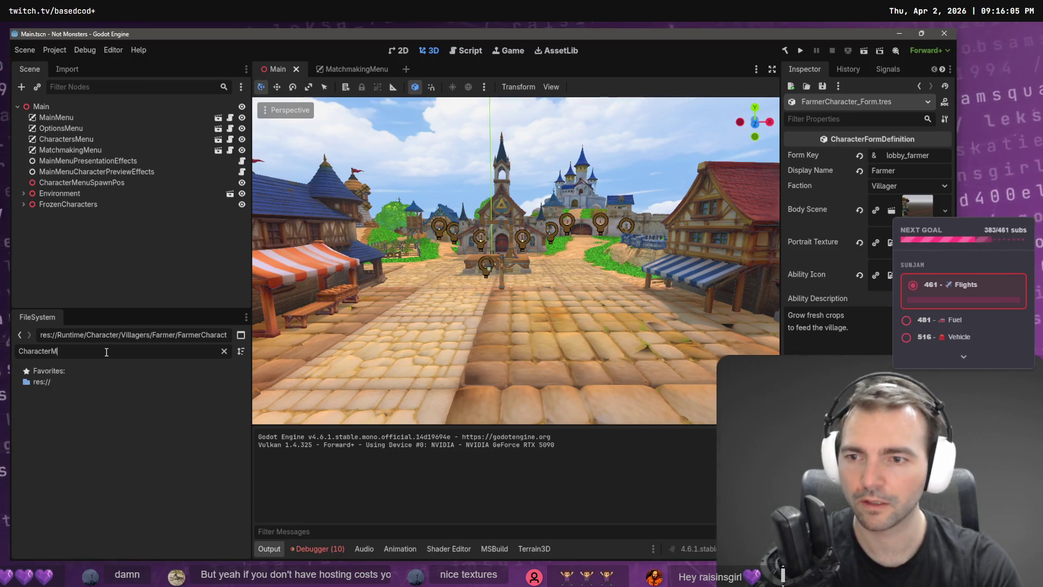
Refine the filter, open CharactersMenu.tscn, and inspect SpacerControl2 and HBoxContainer.
key(BackSpace)
key(BackSpace)
key(BackSpace)
key(BackSpace)
key(BackSpace)
text(Menu)
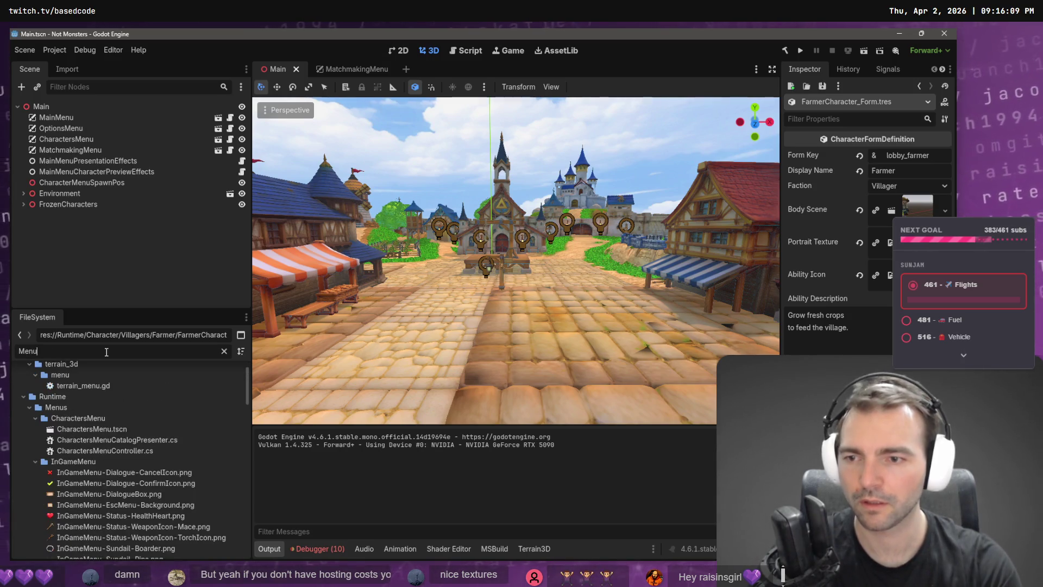
double_click(78, 428)
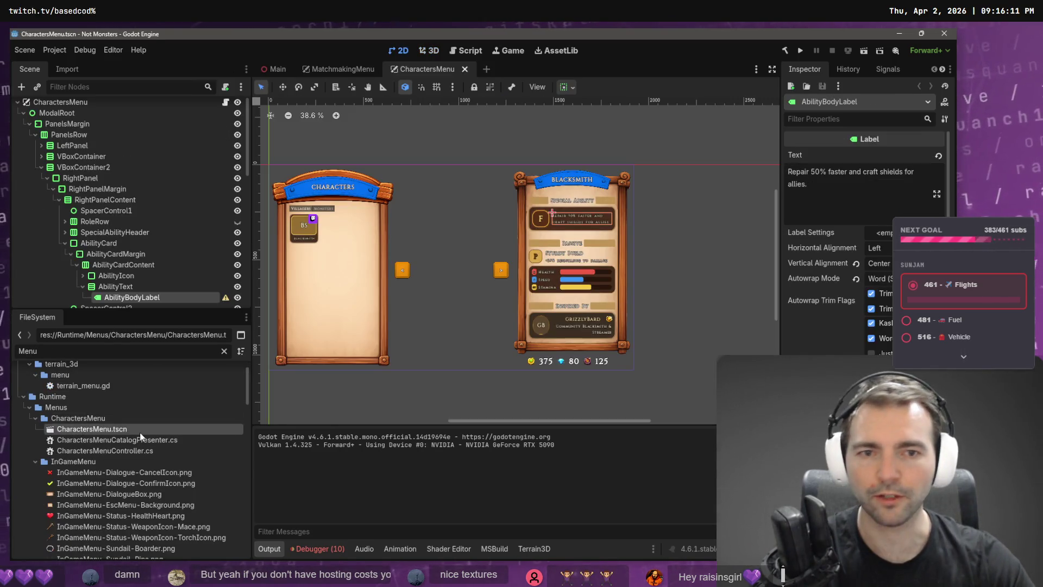
click(470, 295)
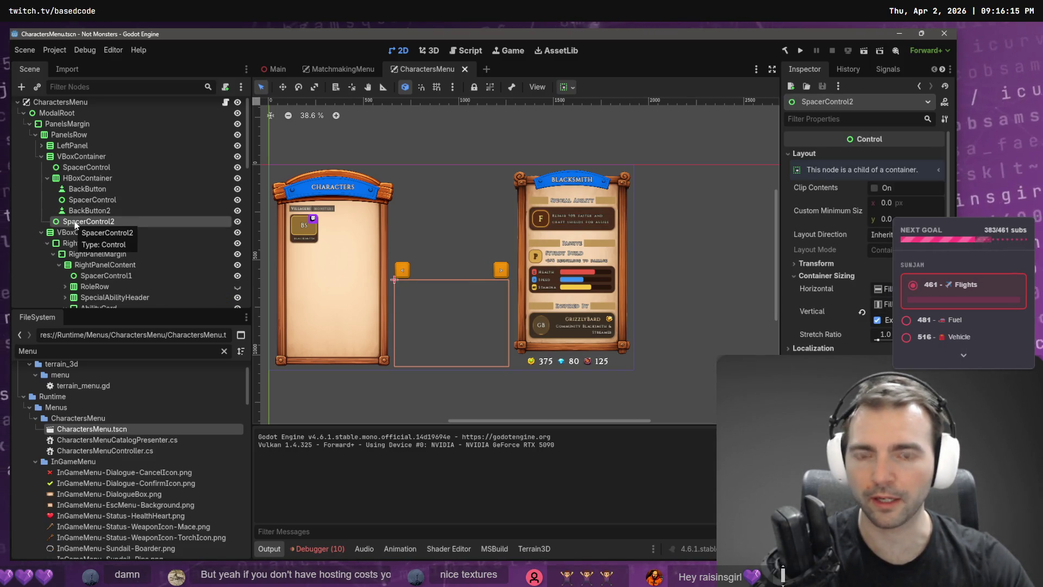
click(74, 179)
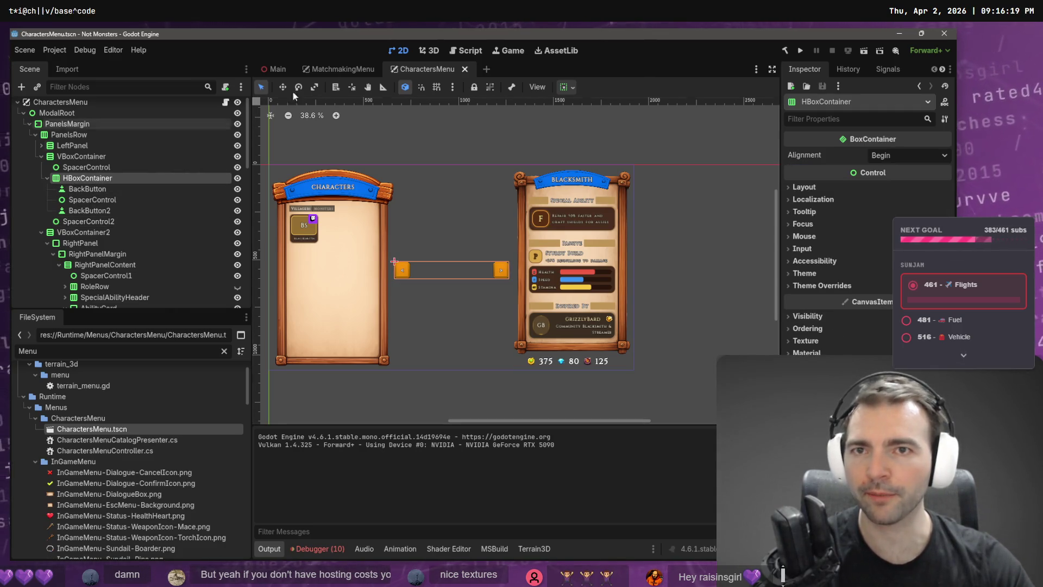
Switch to the Main scene and open MainMenu.tscn from it.
mouse_move(350, 65)
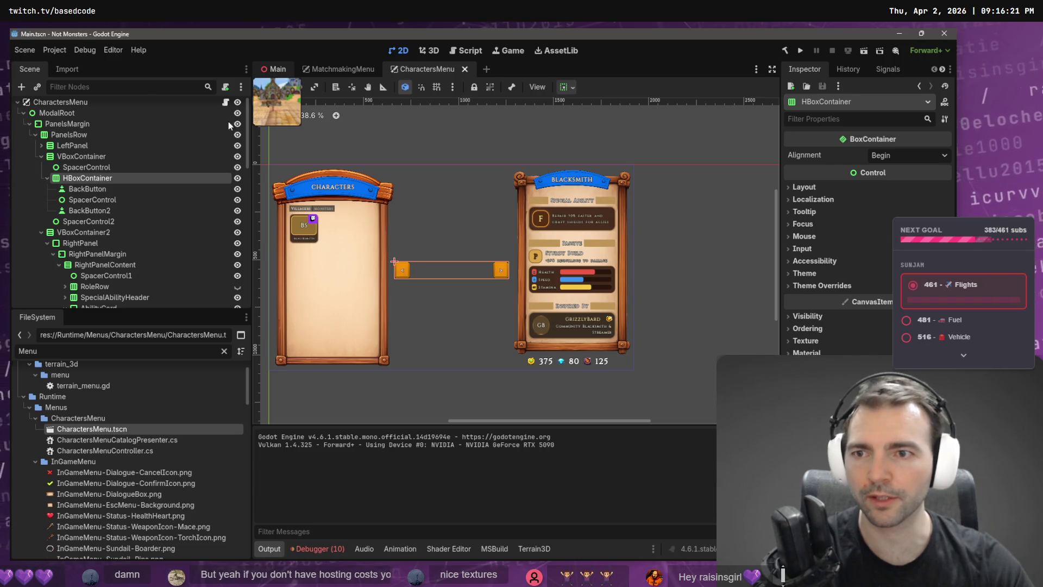
click(275, 69)
mouse_move(446, 70)
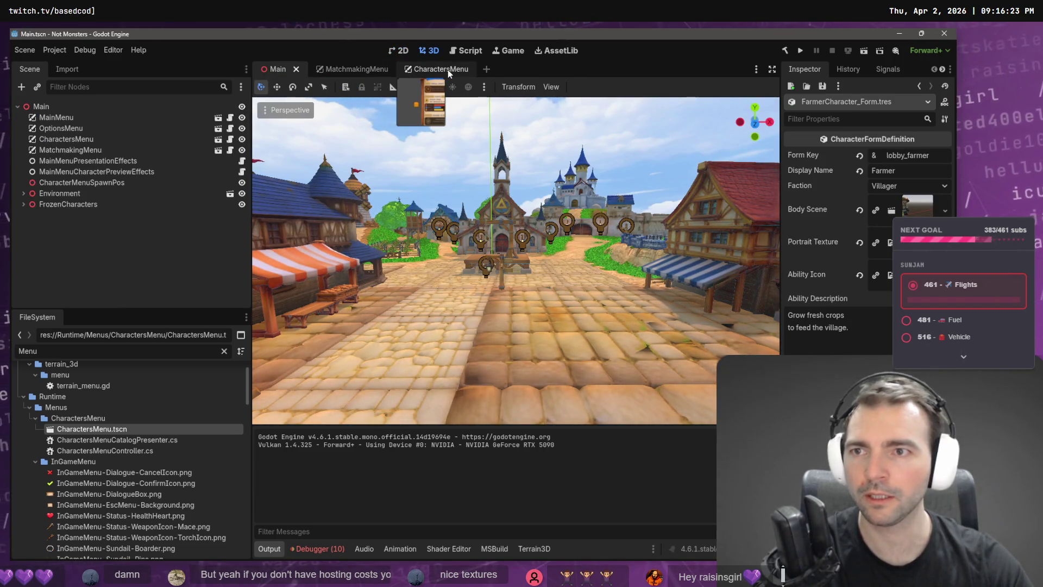
click(218, 117)
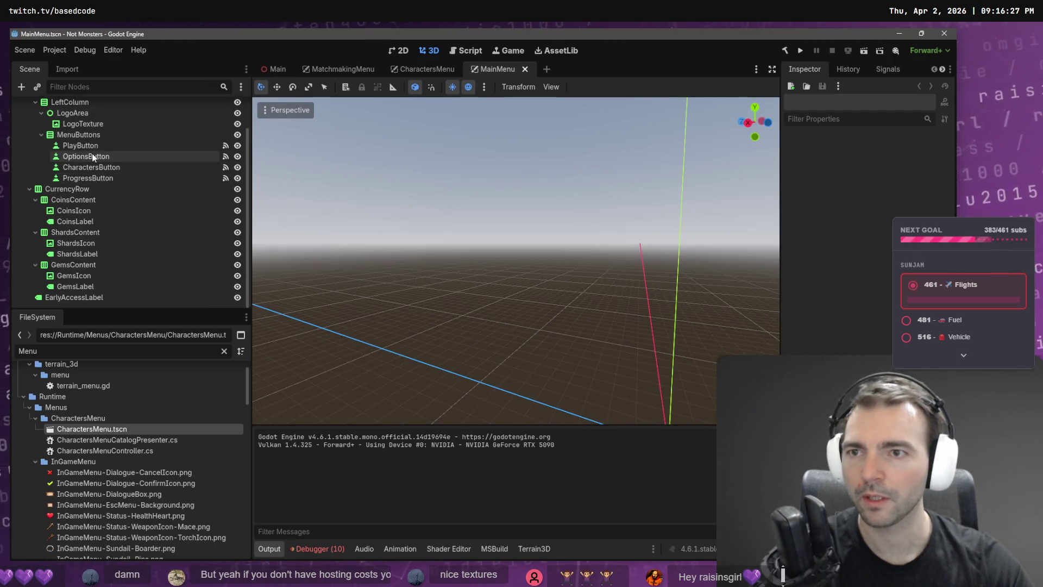
Copy OptionsButton from MainMenu, paste it under SpacerControl2 in CharactersMenu, then undo the paste.
click(87, 145)
click(89, 156)
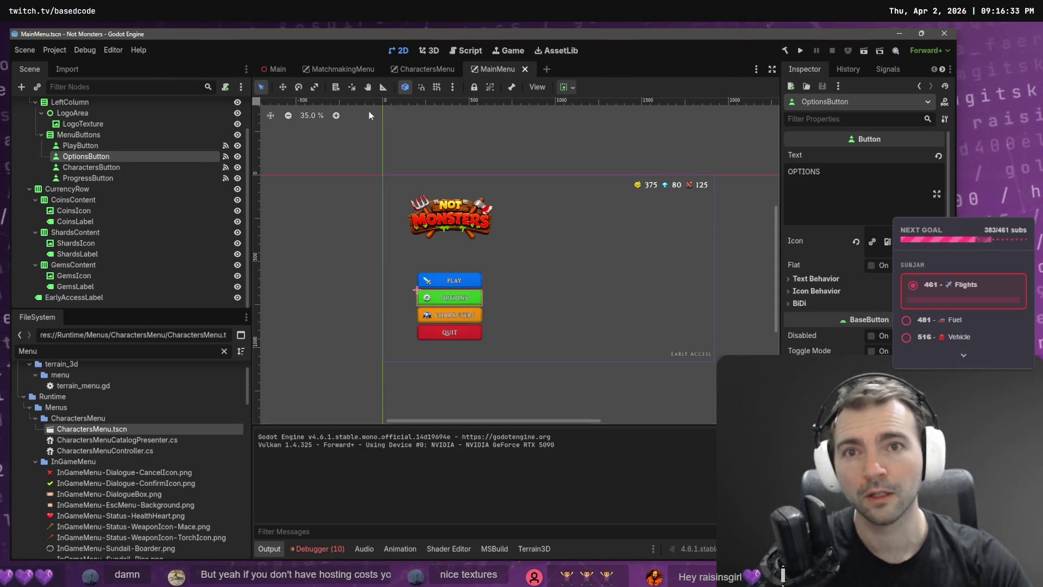
click(418, 68)
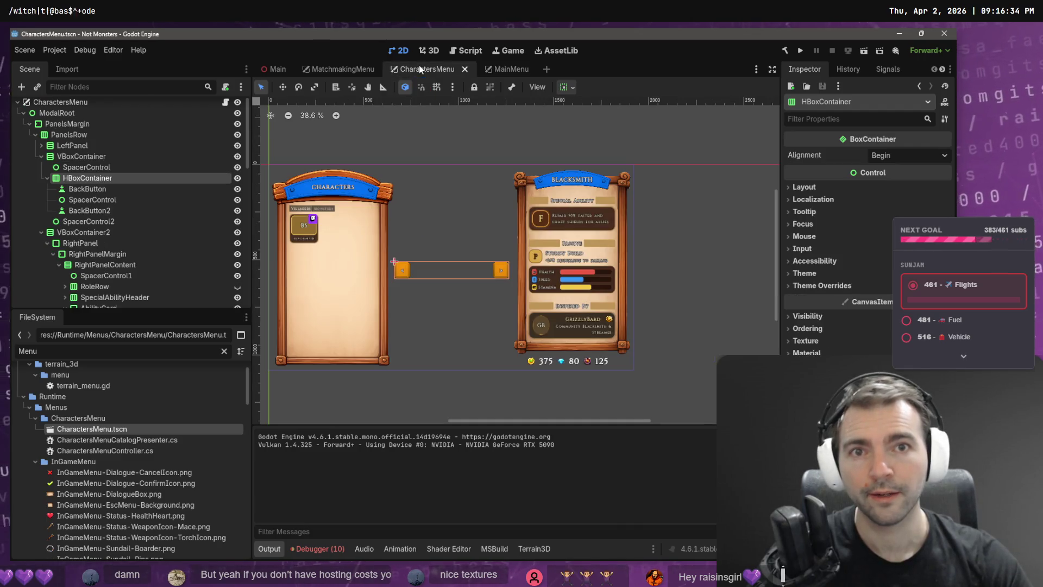
click(90, 210)
click(101, 220)
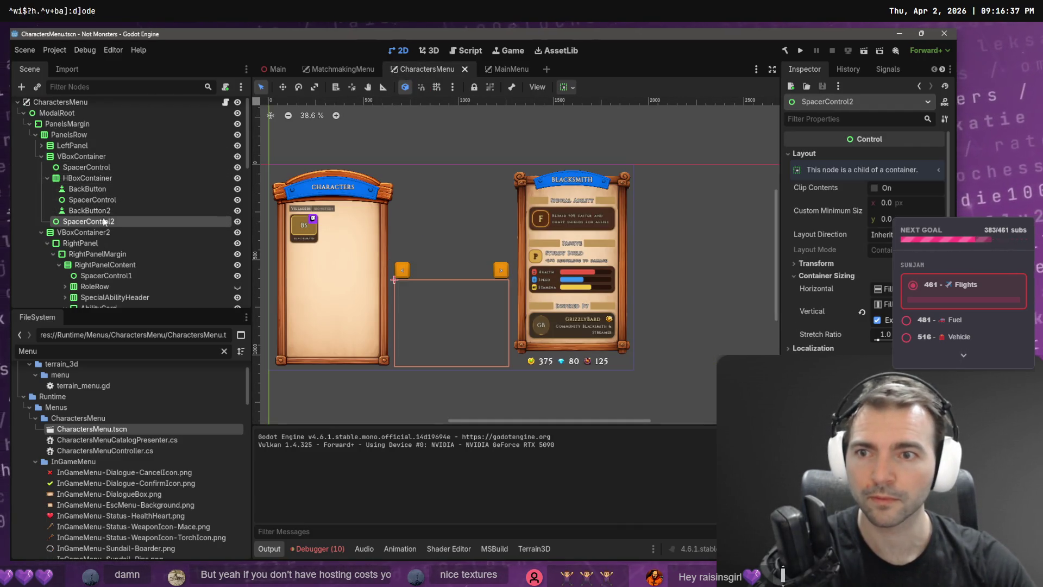
key(ctrl+v)
key(ctrl+z)
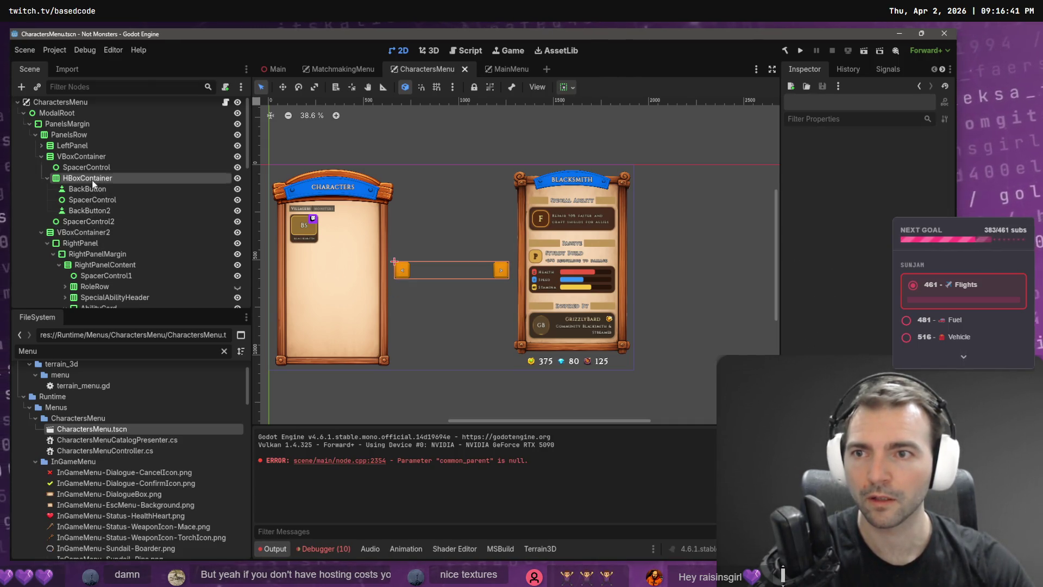
Paste the OptionsButton into HBoxContainer and move it just after SpacerControl2, keeping its name.
click(93, 180)
key(ctrl+v)
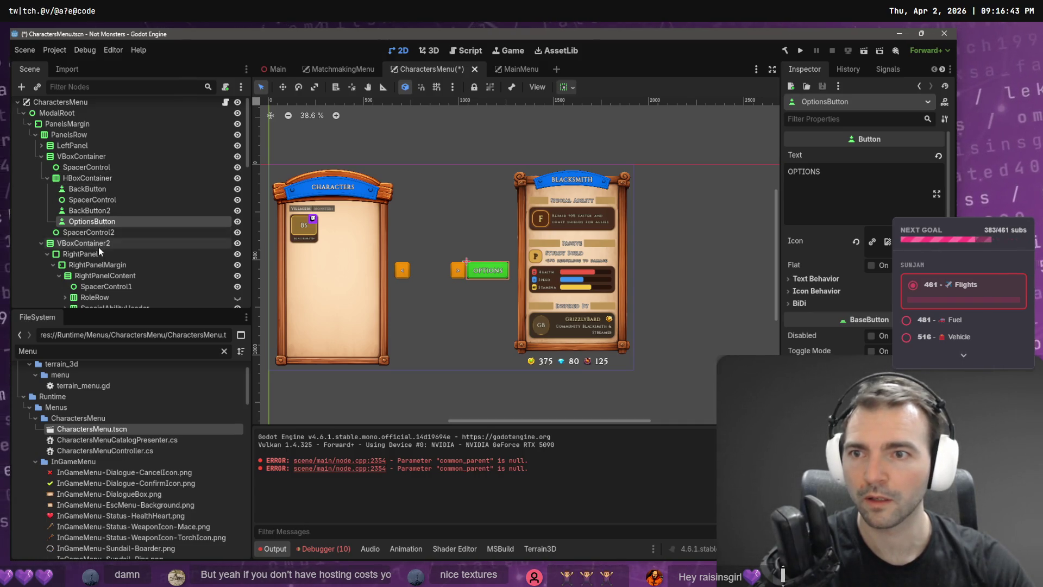
drag(94, 221, 93, 236)
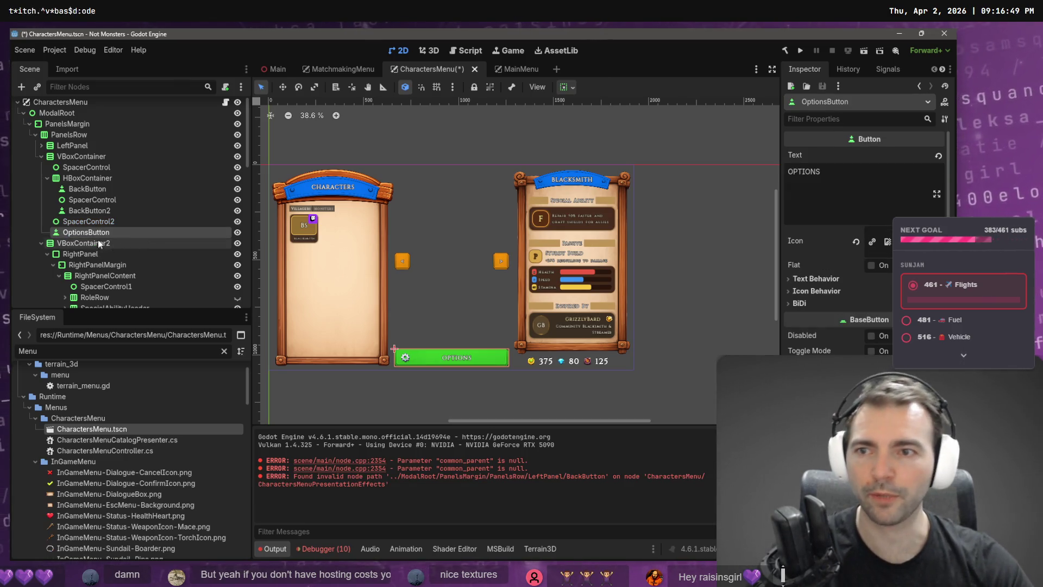
key(F2)
scroll(817, 341, down, 3)
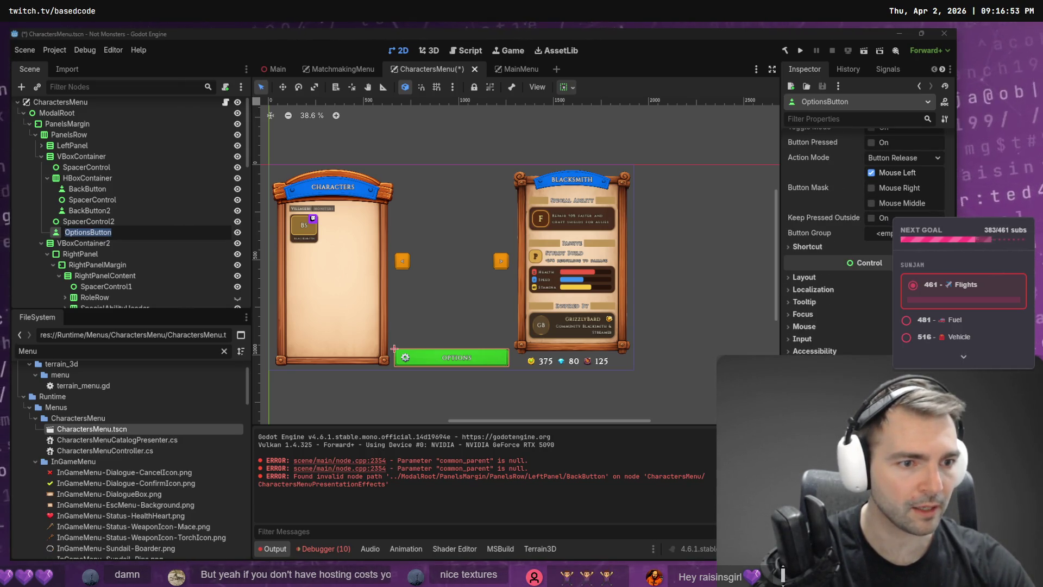
key(Escape)
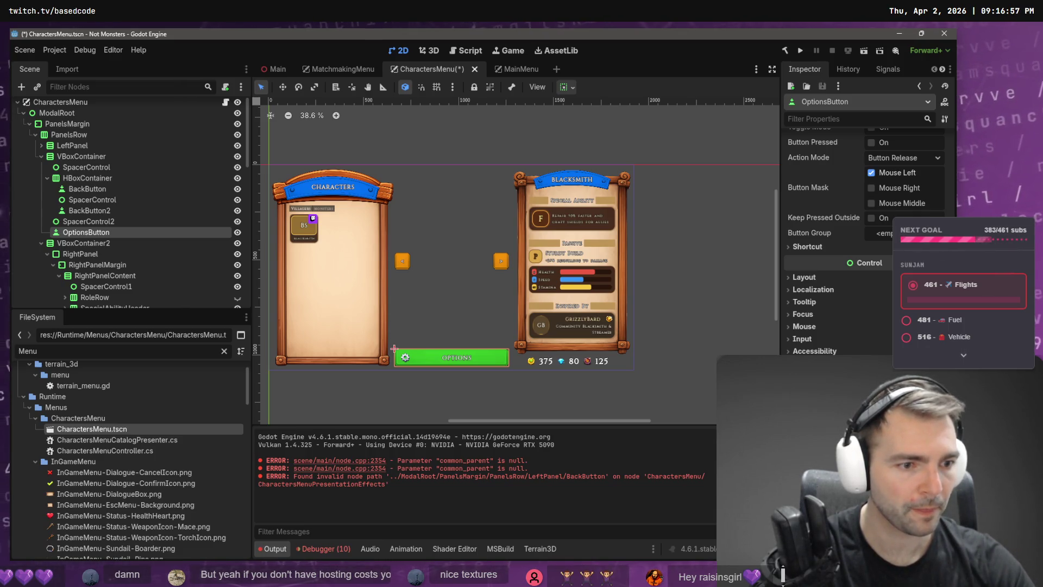
Review the OptionsButton's Inspector properties, then select the HBoxContainer holding the back buttons.
scroll(810, 334, down, 6)
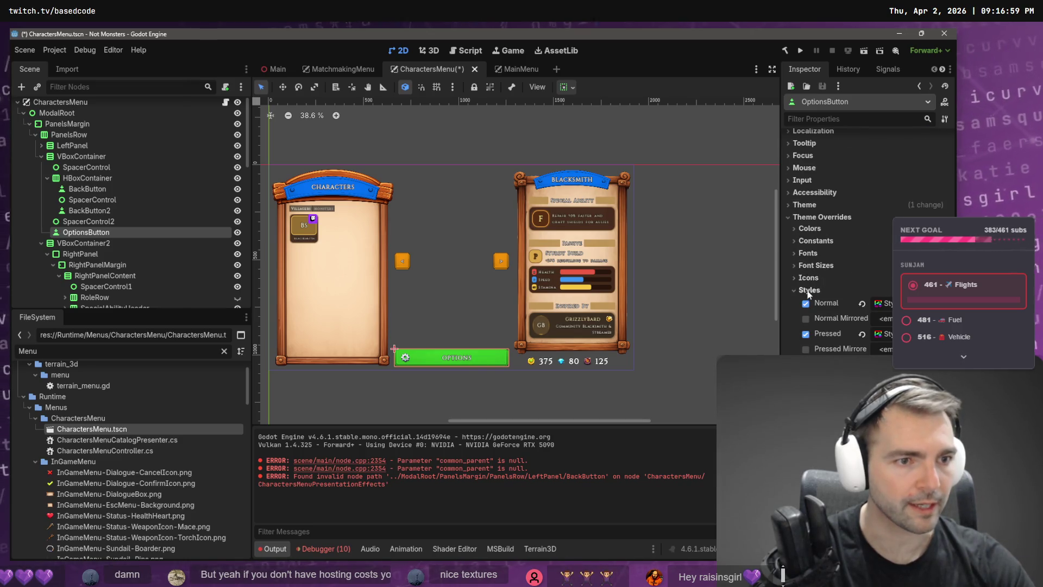
scroll(810, 295, up, 4)
scroll(810, 303, up, 6)
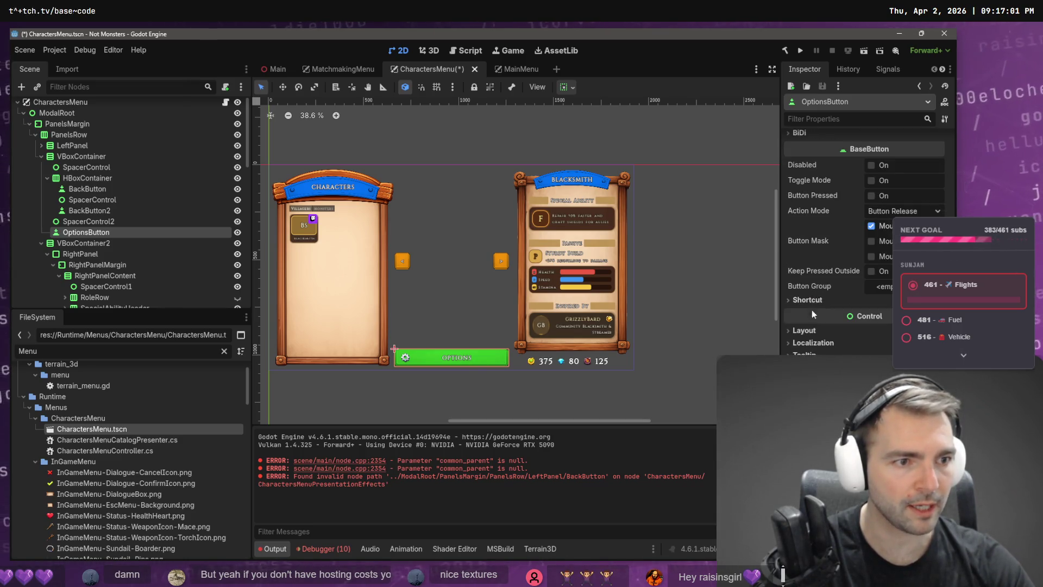
scroll(836, 245, down, 2)
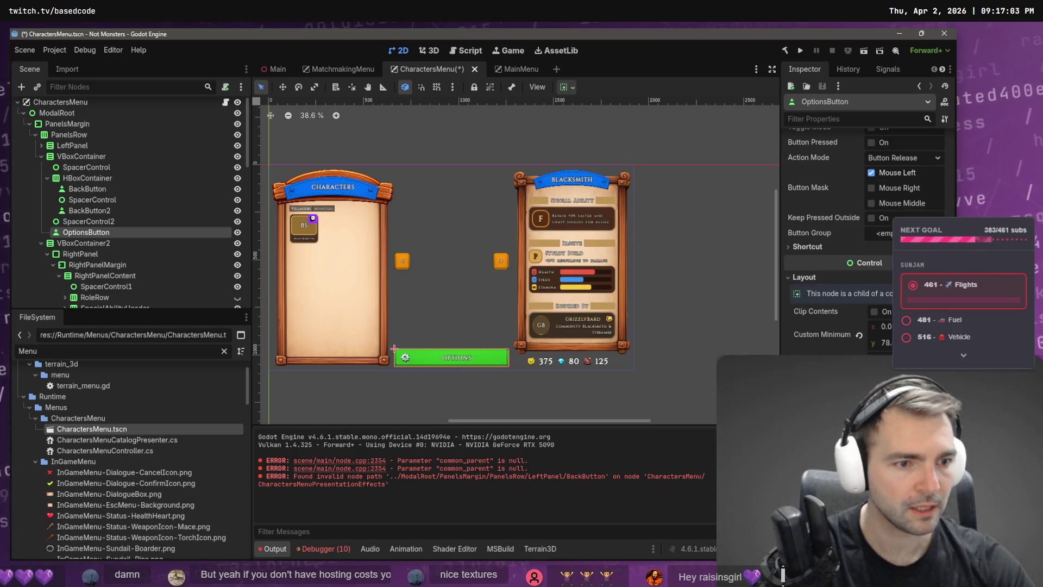
scroll(837, 245, down, 4)
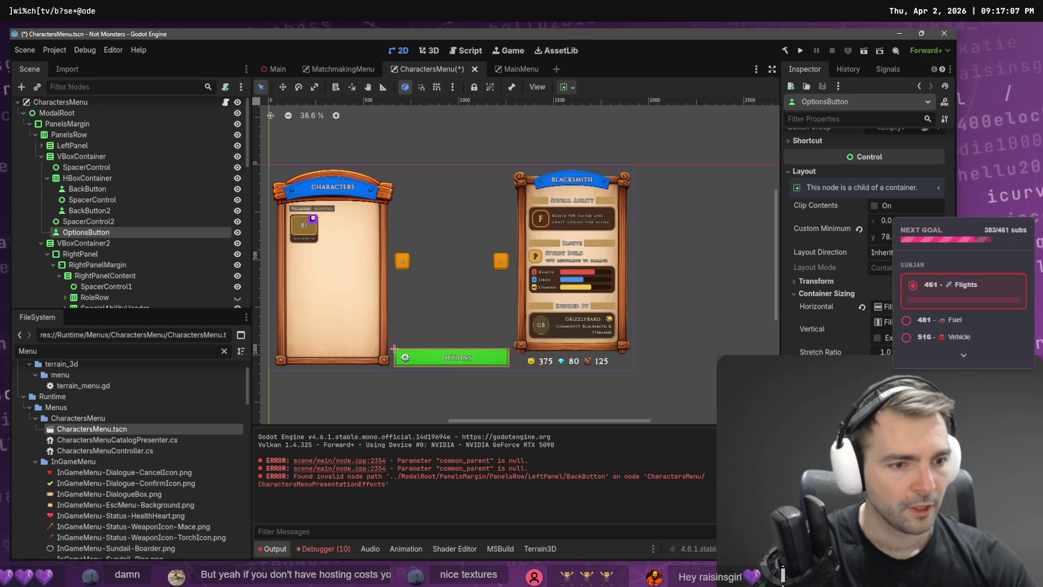
scroll(836, 244, down, 3)
scroll(863, 245, up, 4)
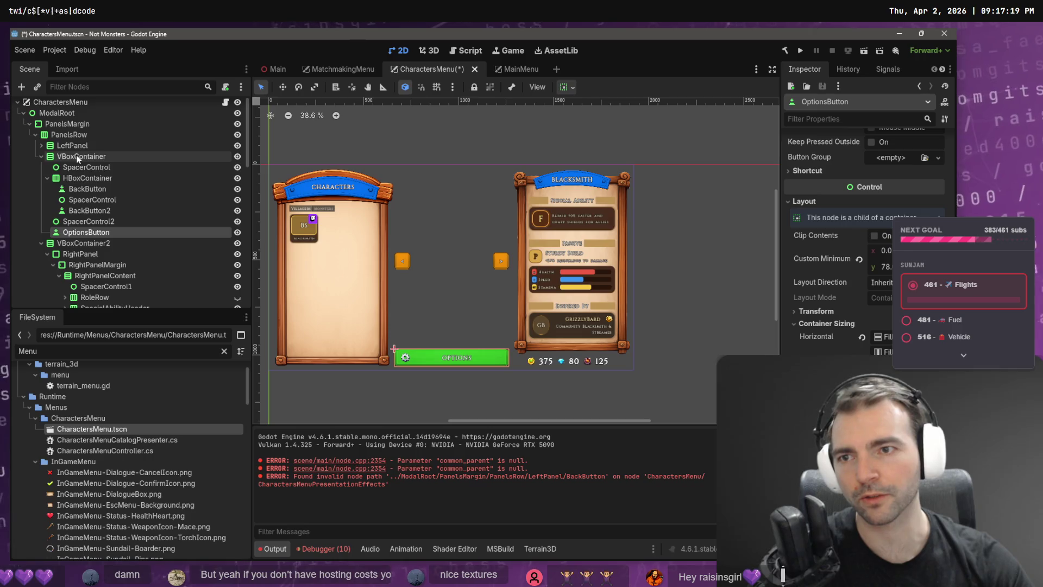
click(54, 180)
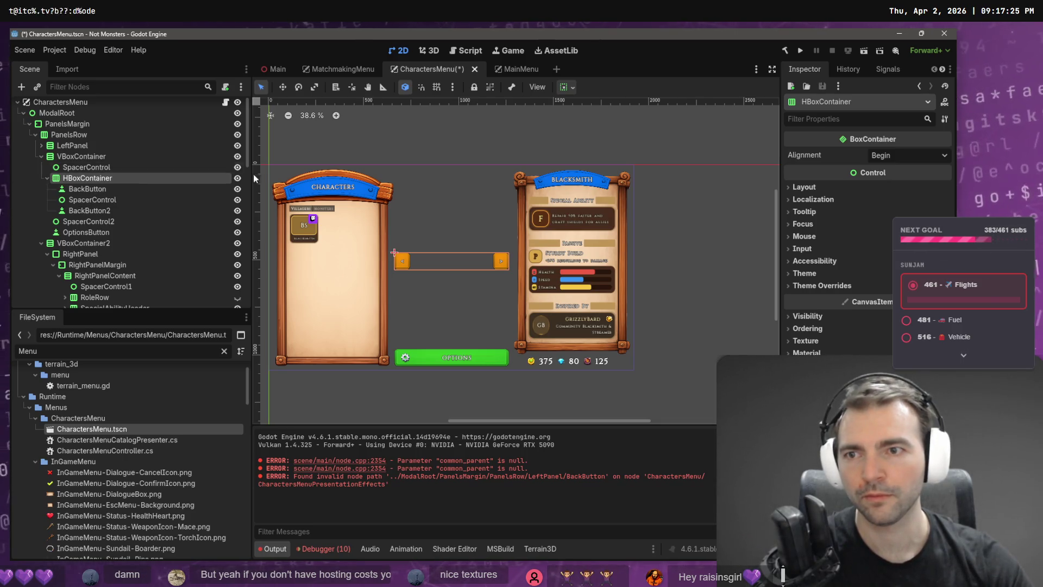
Duplicate the back-button HBoxContainer as HBoxContainer2 and delete its copied BackButton and BackButton2.
key(ctrl+d)
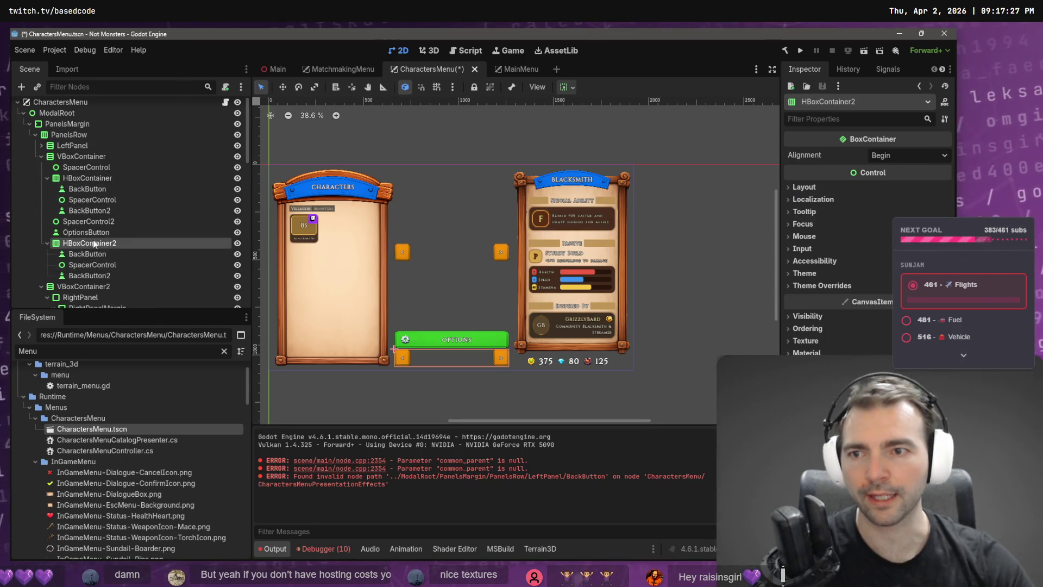
click(94, 253)
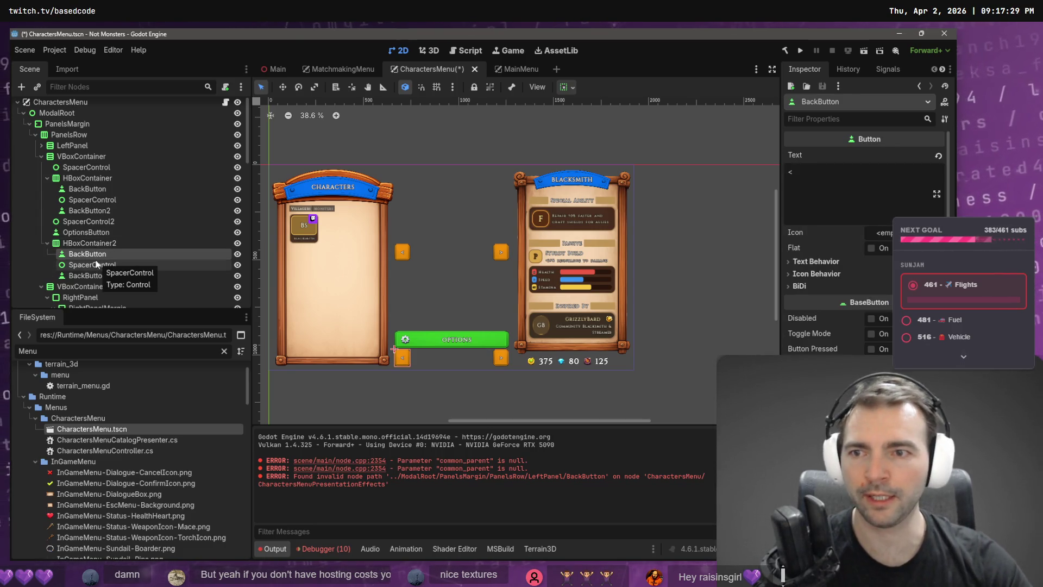
key(Delete)
key(Return)
click(102, 266)
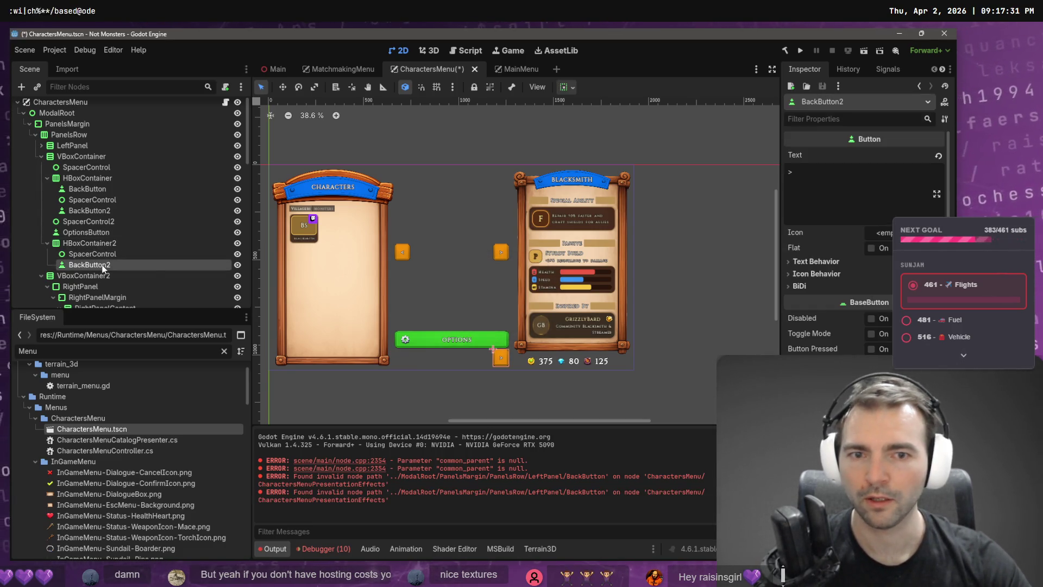
key(Delete)
key(Return)
Rename BackButton2 in the original row to ForwardButton.
click(87, 211)
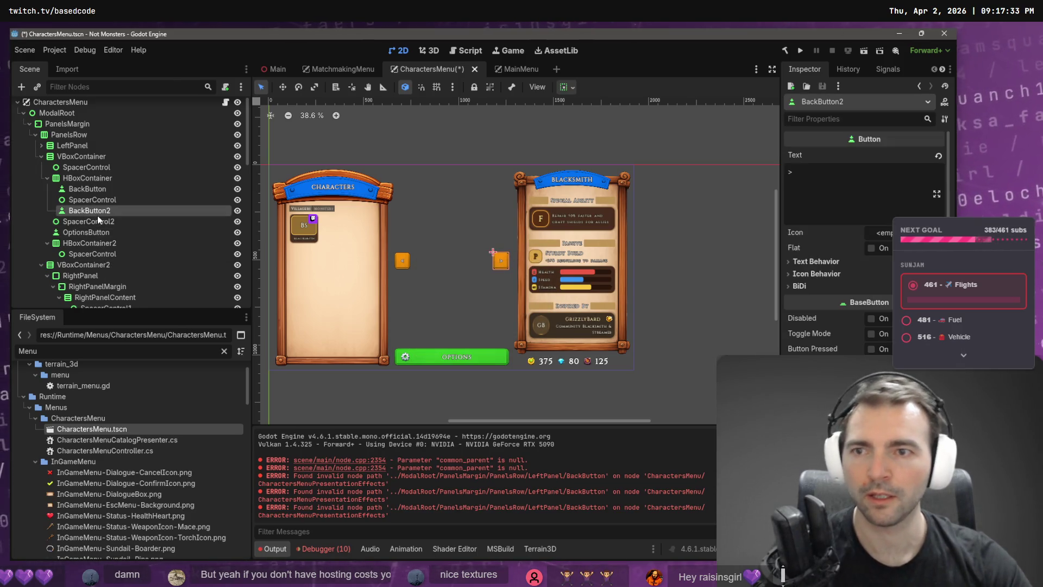
key(F2)
text(ForwardButton)
key(Return)
Move the OptionsButton into HBoxContainer2.
click(104, 225)
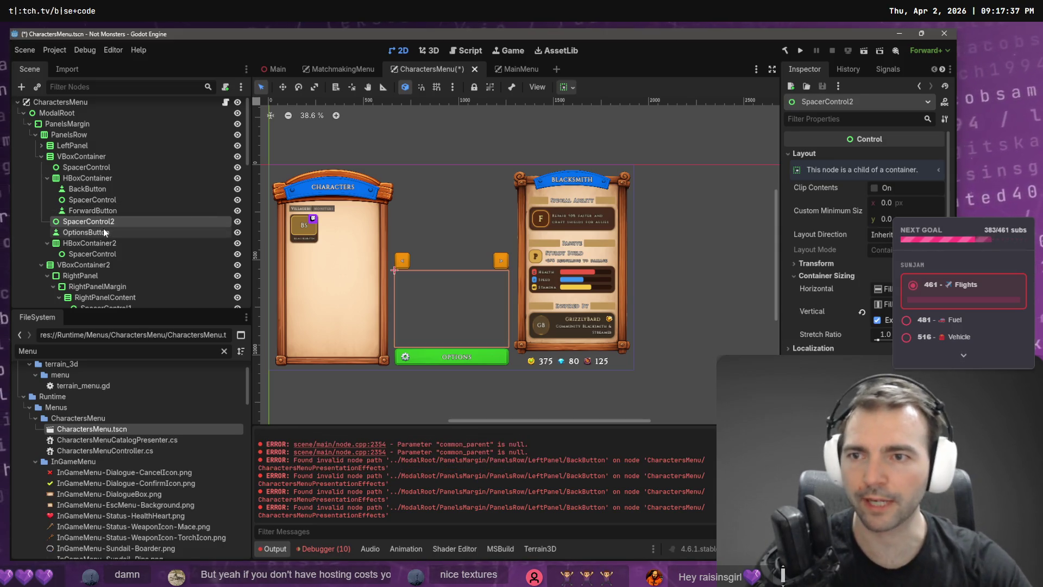
click(105, 253)
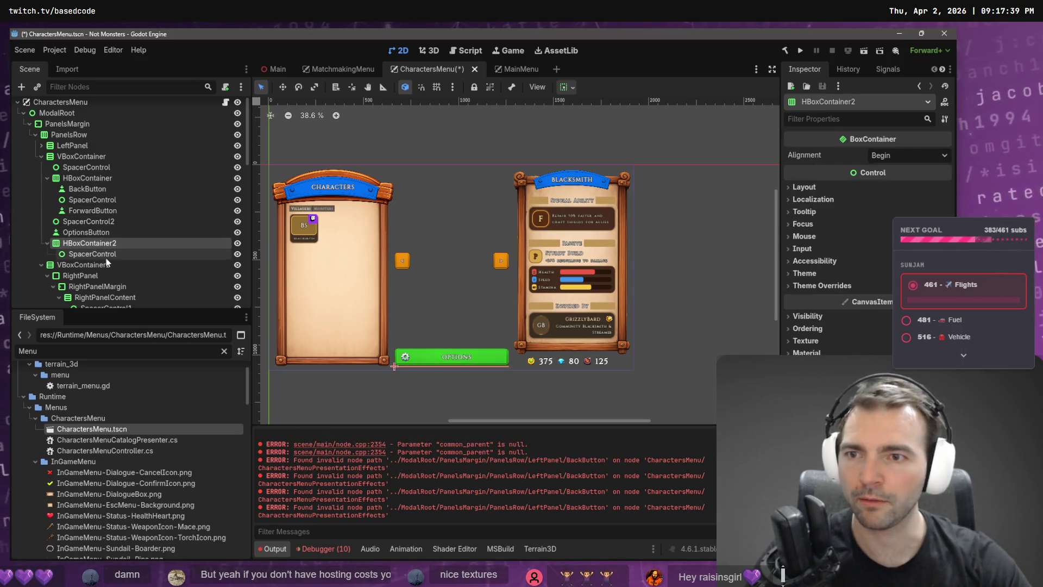
click(96, 233)
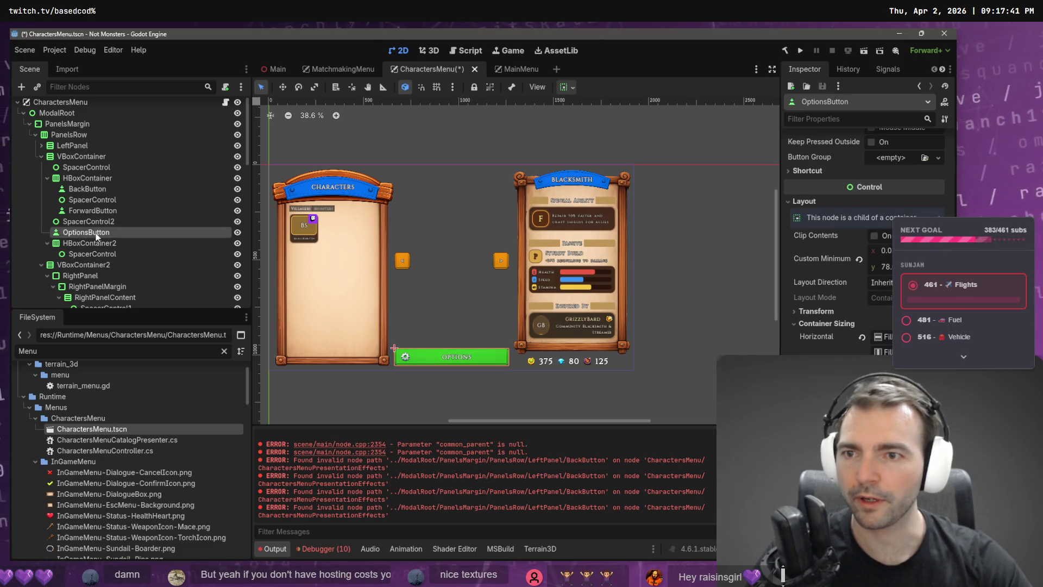
drag(103, 244, 102, 247)
Duplicate HBoxContainer2's spacer, place it left of OPTIONS, and name it SpacerControlL.
click(103, 253)
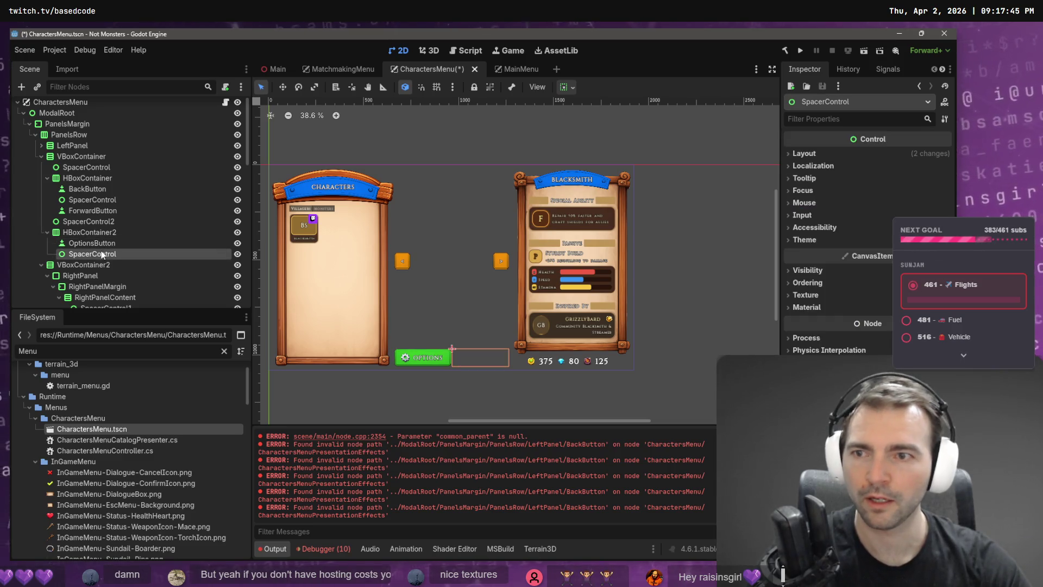
key(ctrl+d)
drag(95, 264, 109, 243)
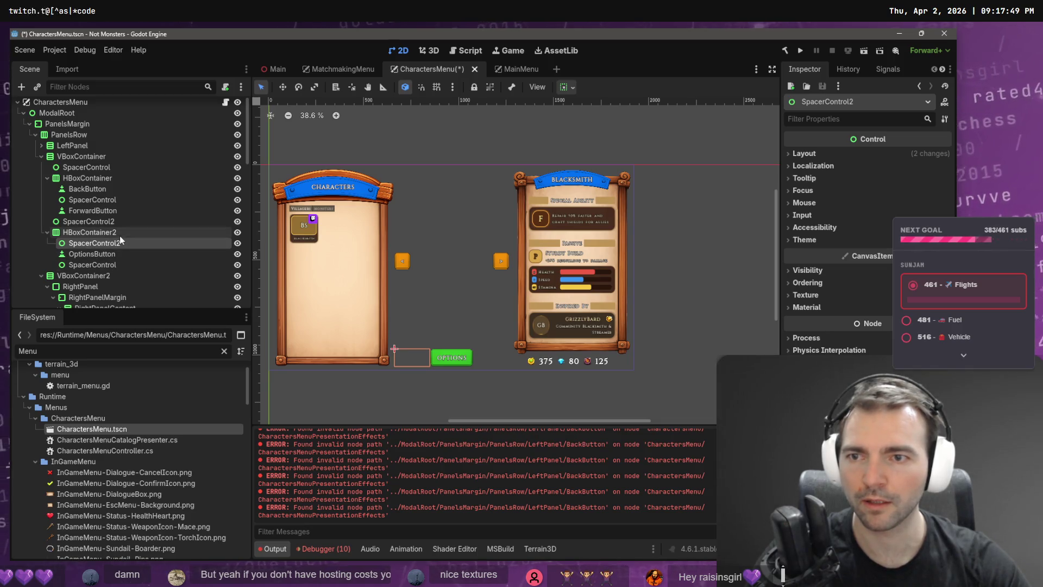
double_click(120, 242)
key(End)
key(shift+Left)
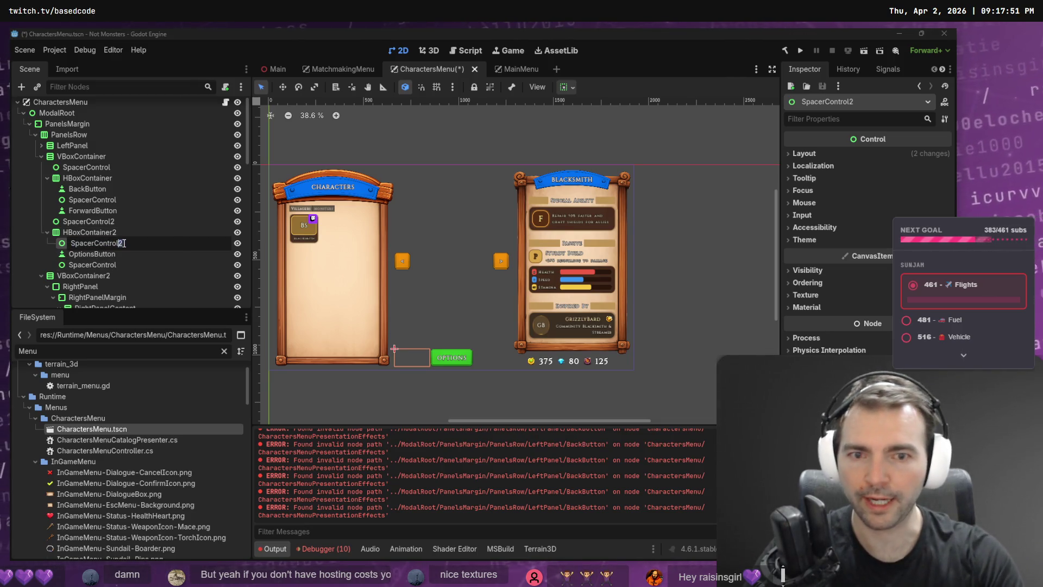
text(L)
key(Return)
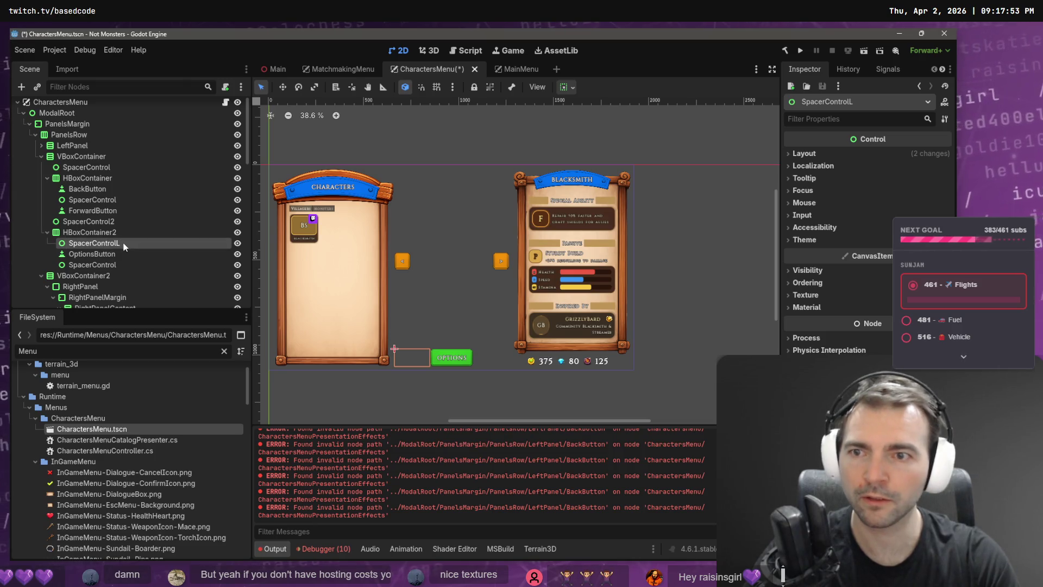
Rename the spacer right of OPTIONS to SpacerControlR and select the OptionsButton.
double_click(148, 265)
key(End)
text(R)
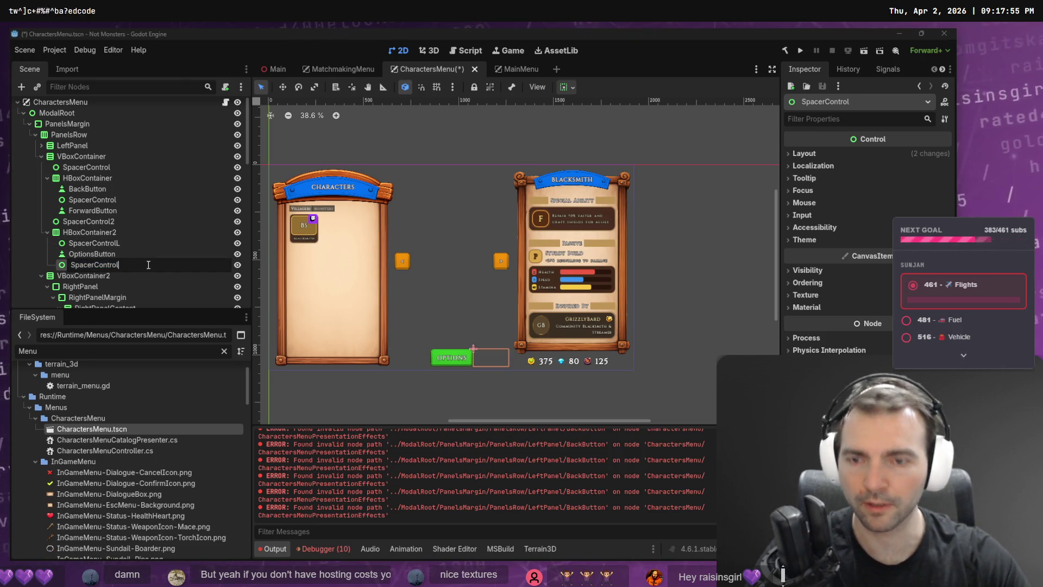
key(Return)
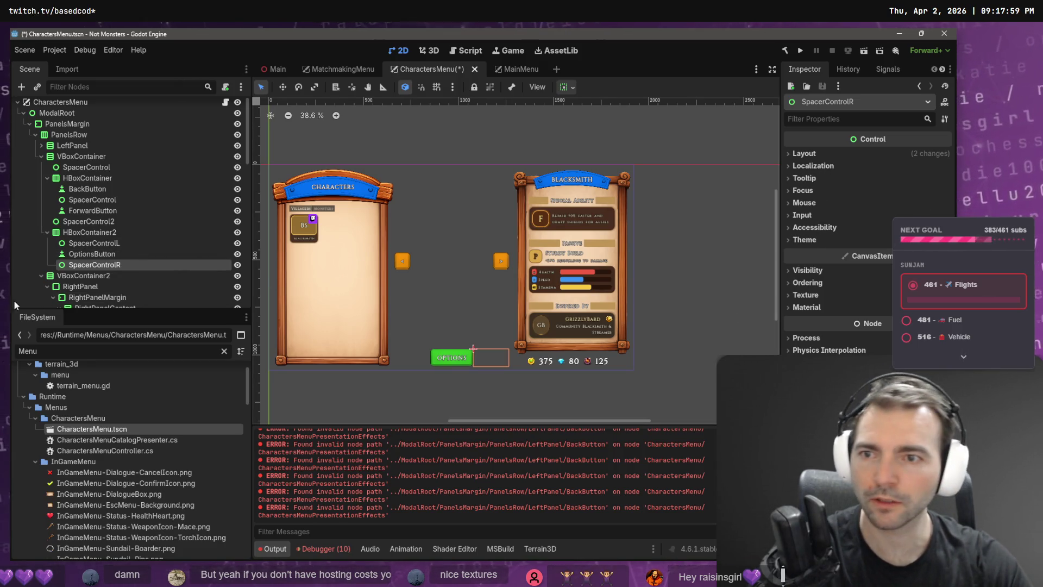
click(92, 254)
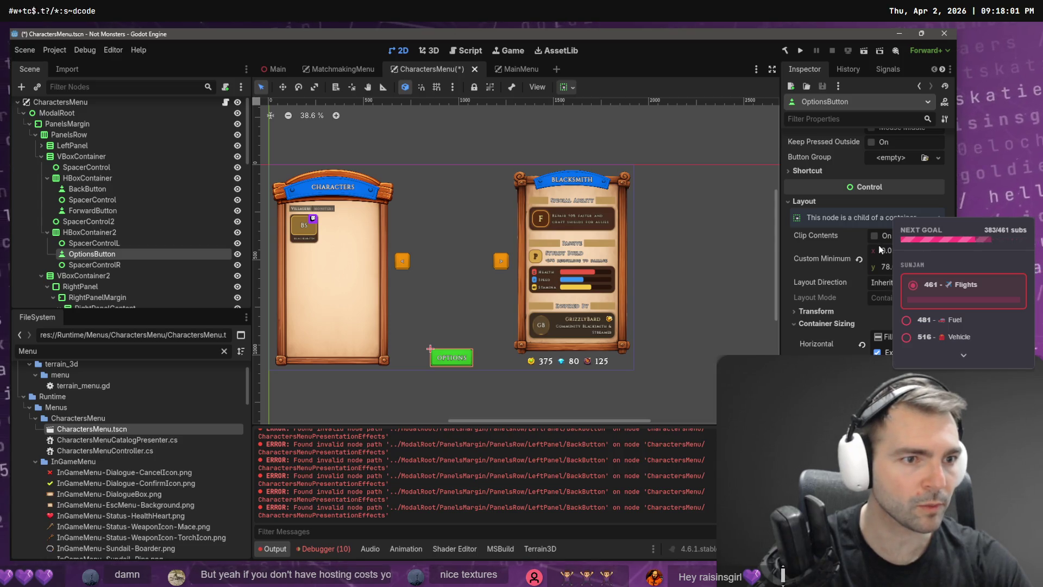
Select the new SpacerControl3 beneath the SelectButton's HBoxContainer2 row.
scroll(884, 201, up, 3)
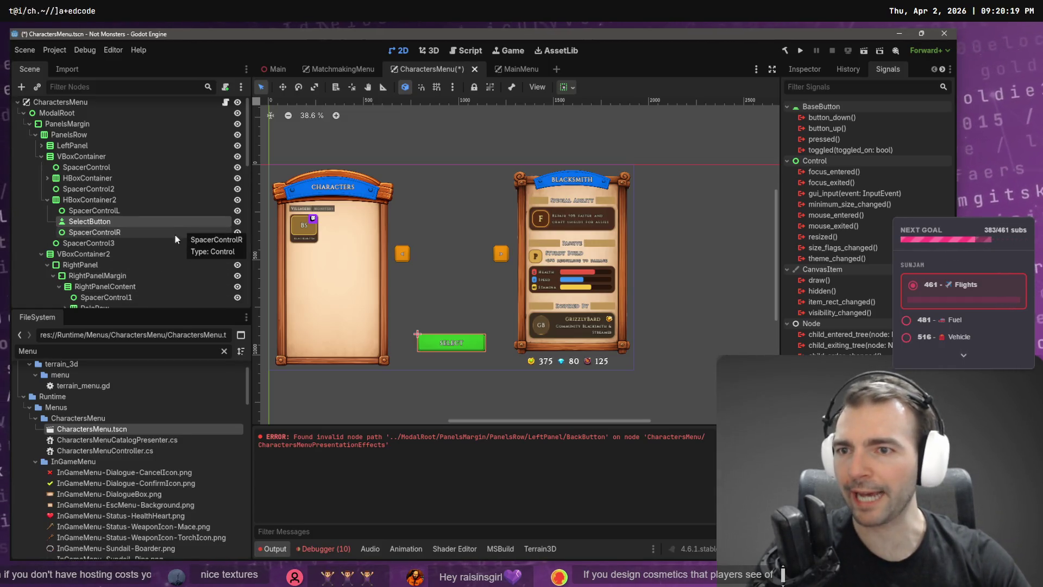
click(147, 246)
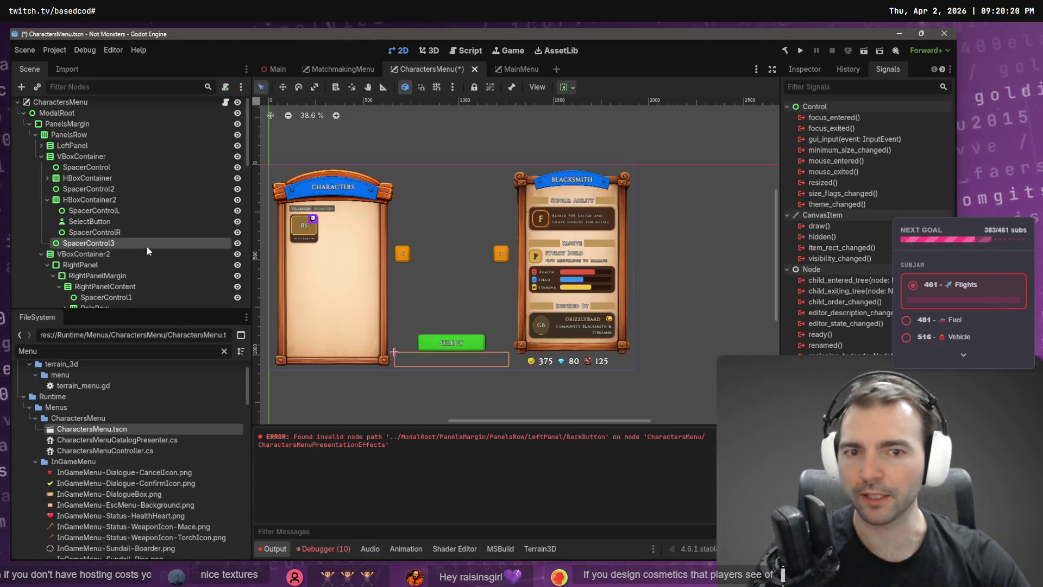
Collapse HBoxContainer2, save the CharactersMenu scene, and select HBoxContainer2.
click(121, 223)
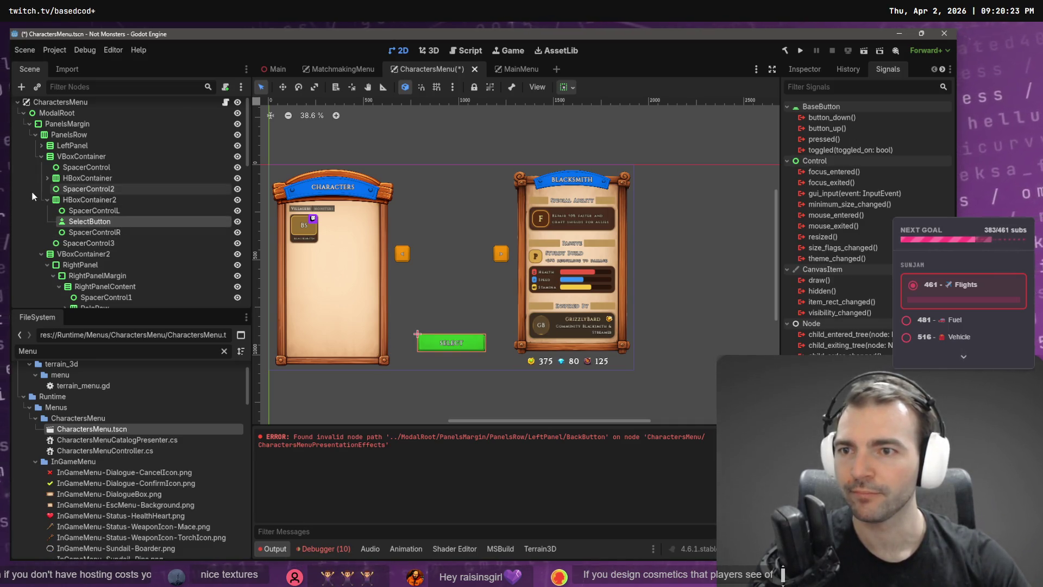
click(47, 200)
key(ctrl+s)
click(107, 202)
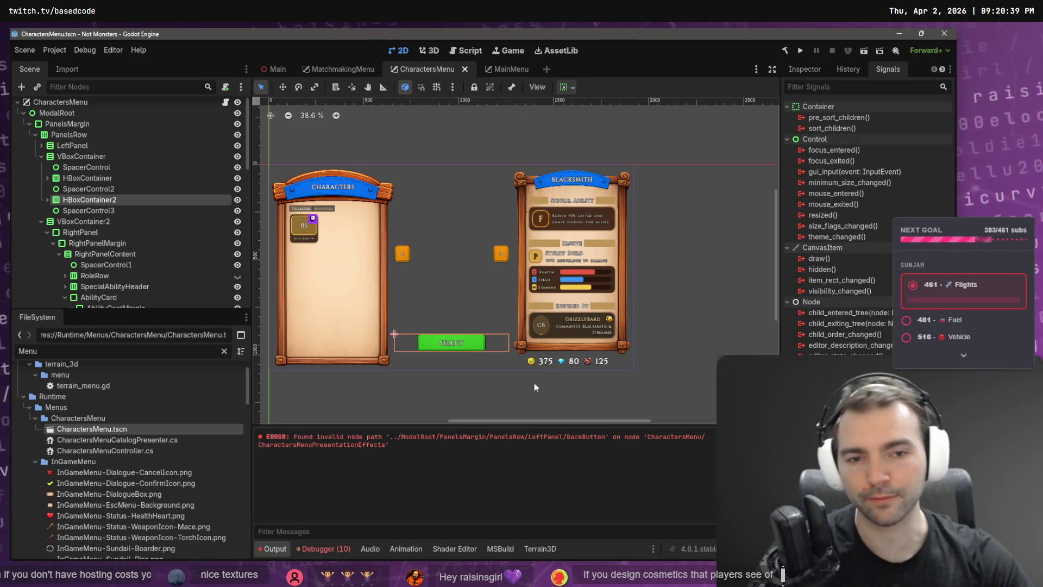
Recentre the 2D view on both cards and select LeftPanel2 around the Characters card.
scroll(513, 353, up, 3)
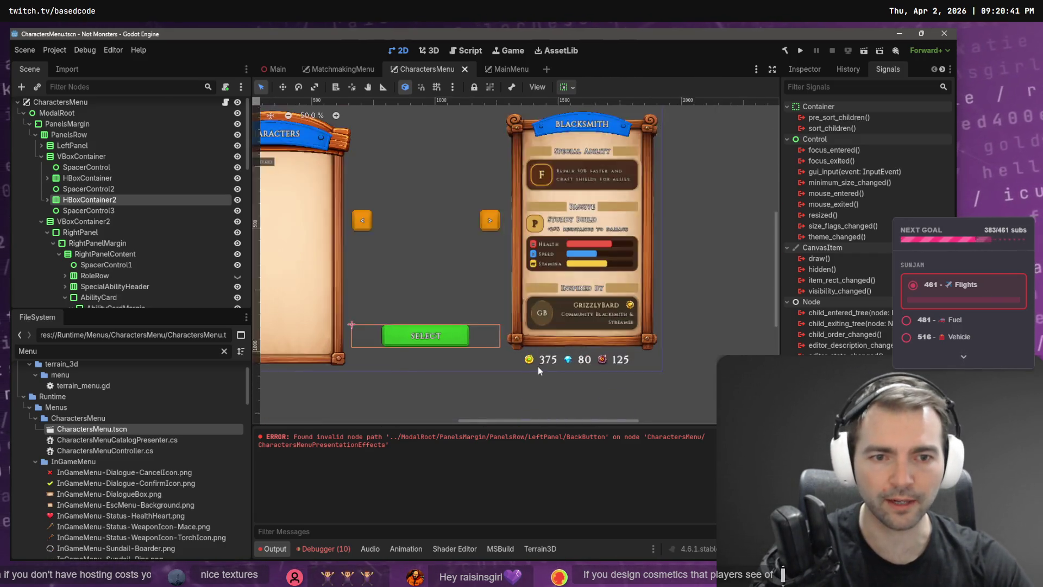
scroll(538, 366, up, 5)
scroll(592, 355, down, 3)
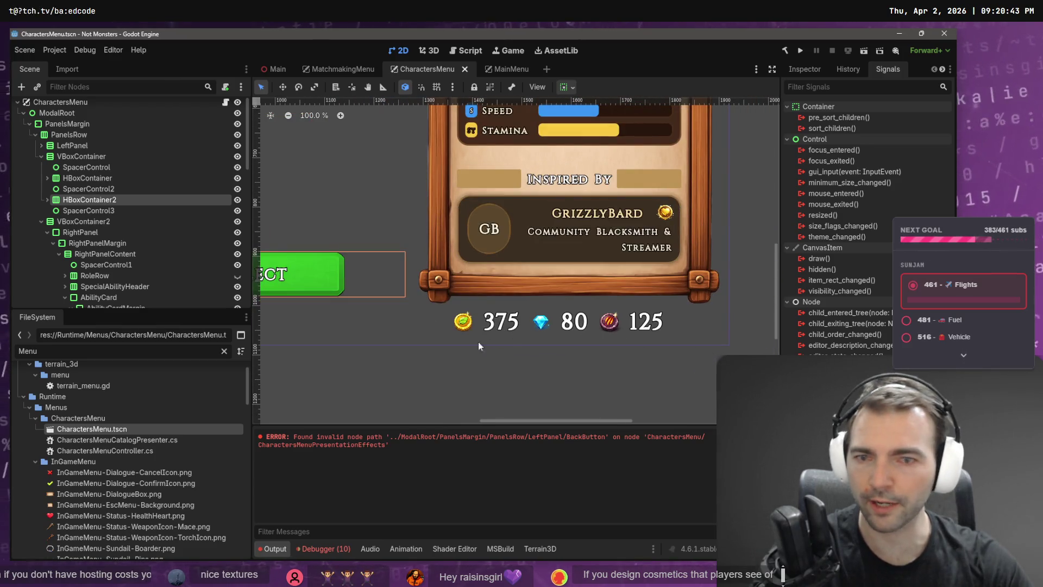
scroll(591, 274, right, 2)
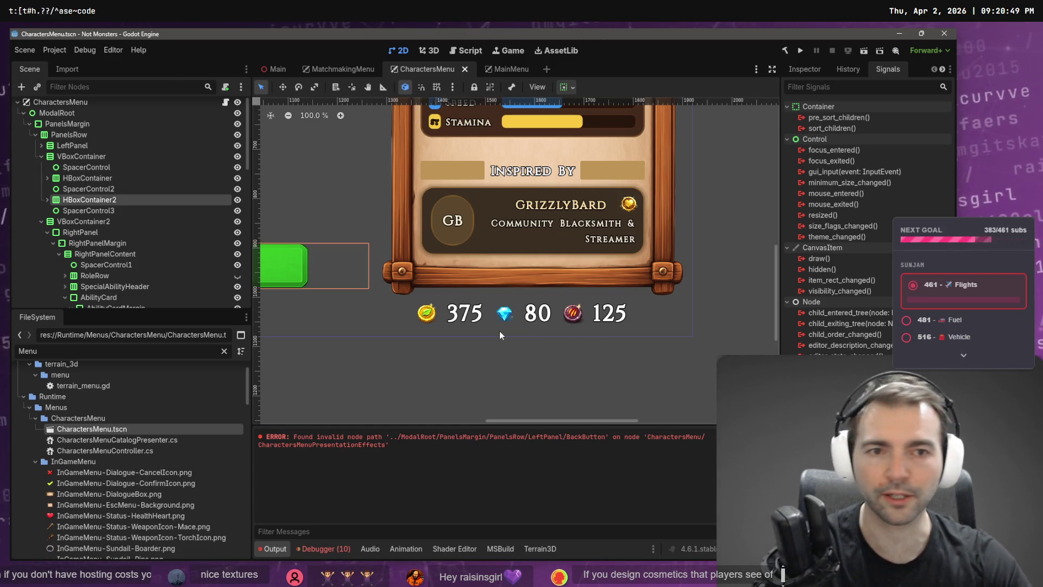
scroll(500, 331, left, 5)
scroll(485, 263, down, 6)
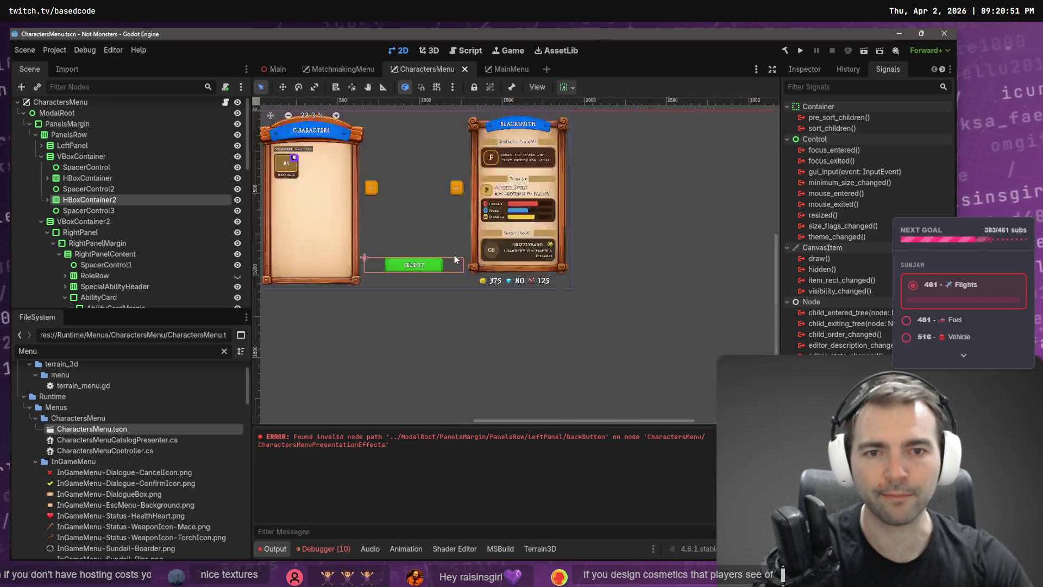
scroll(409, 220, up, 2)
drag(438, 209, 465, 216)
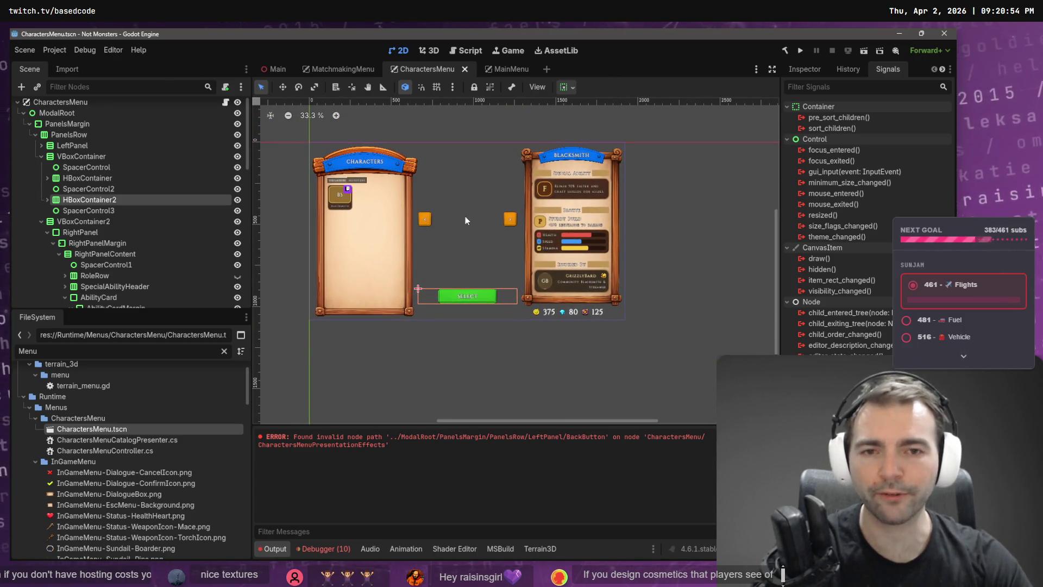
click(367, 305)
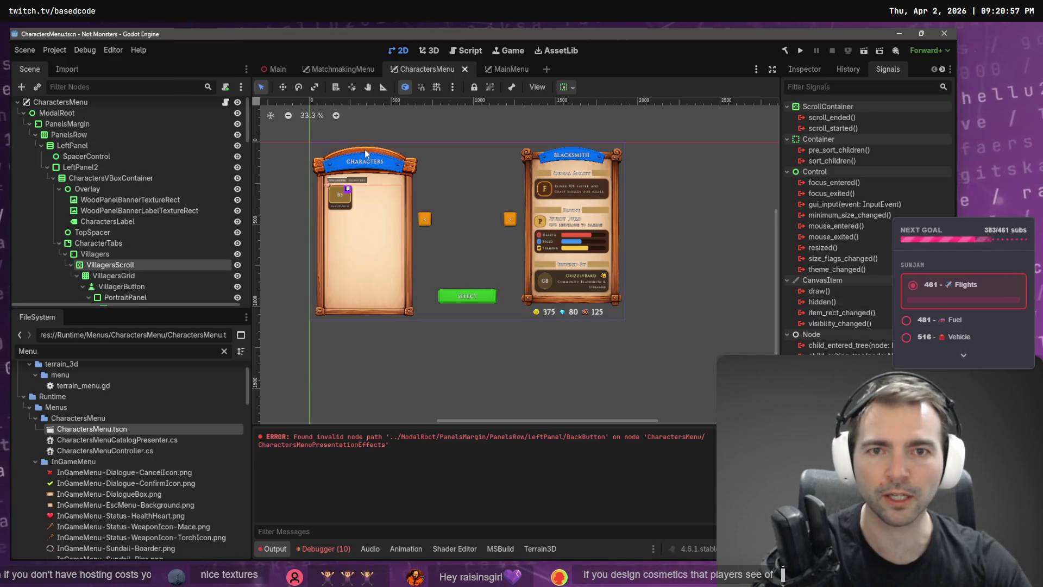
click(365, 152)
click(363, 311)
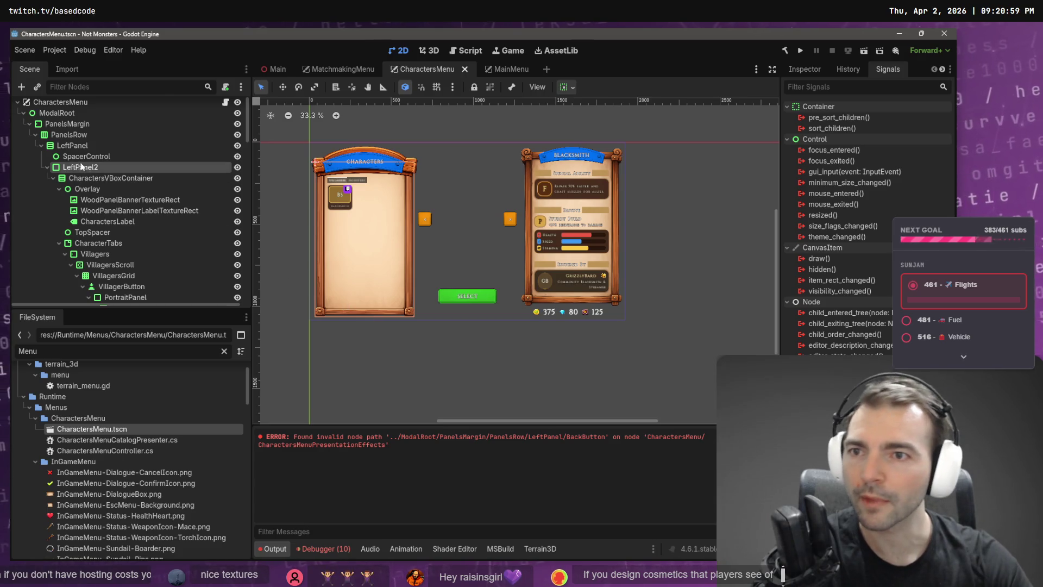
click(47, 167)
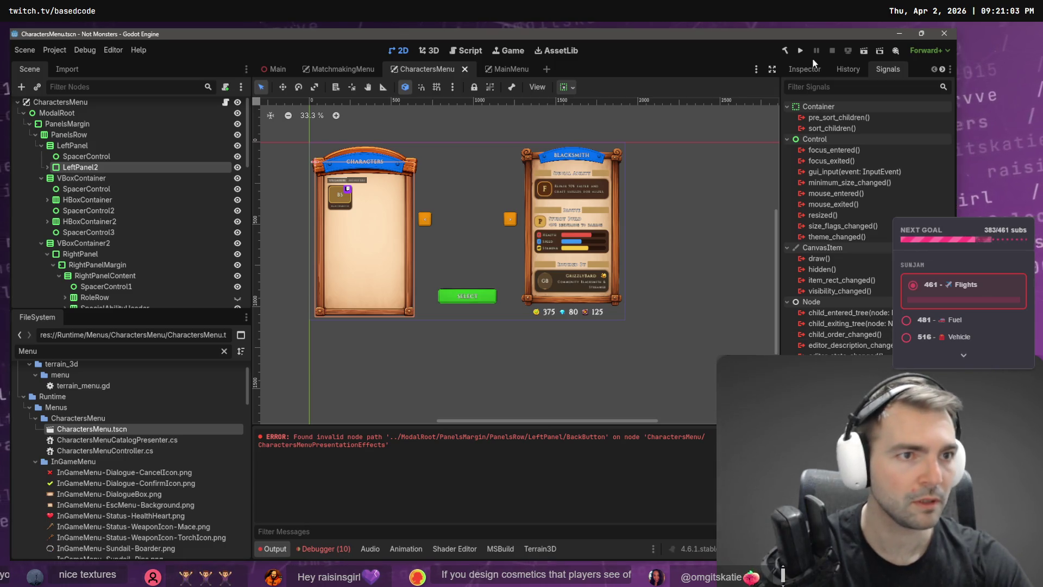
click(803, 70)
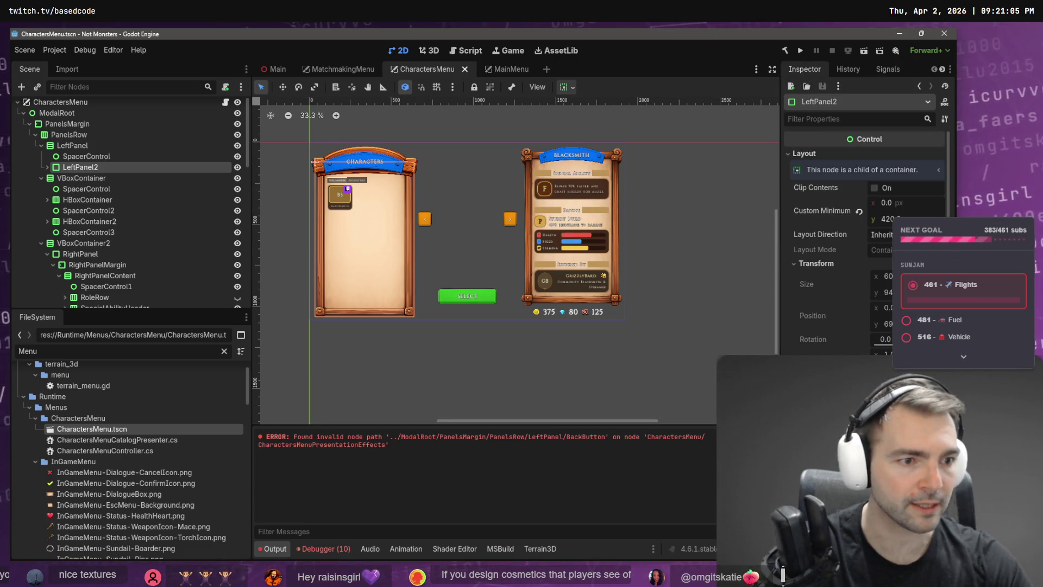
Scroll LeftPanel2's Inspector down to Container Sizing and Theme Overrides > Styles.
scroll(864, 245, down, 3)
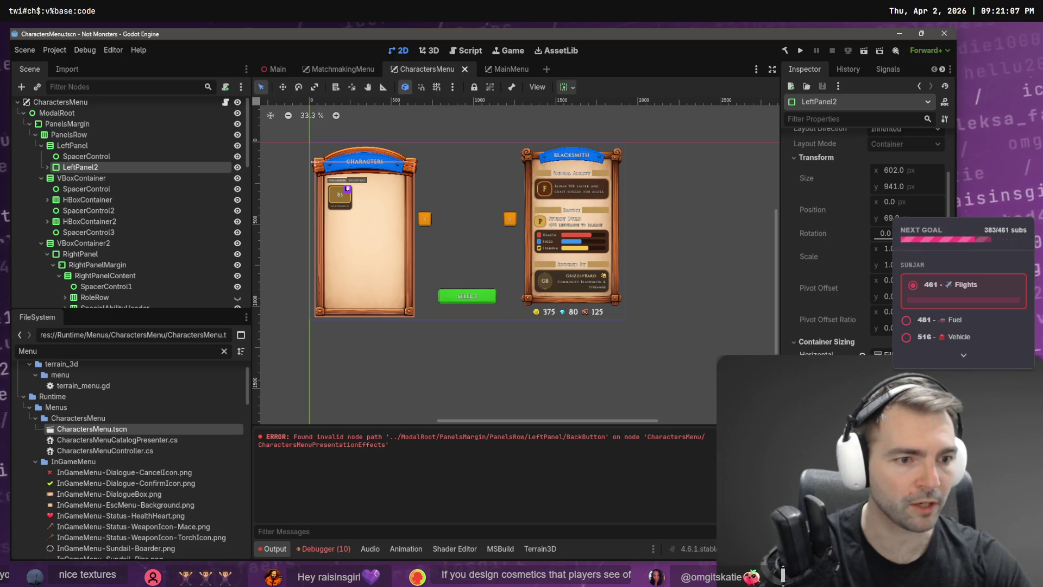
scroll(863, 244, down, 2)
scroll(864, 244, down, 2)
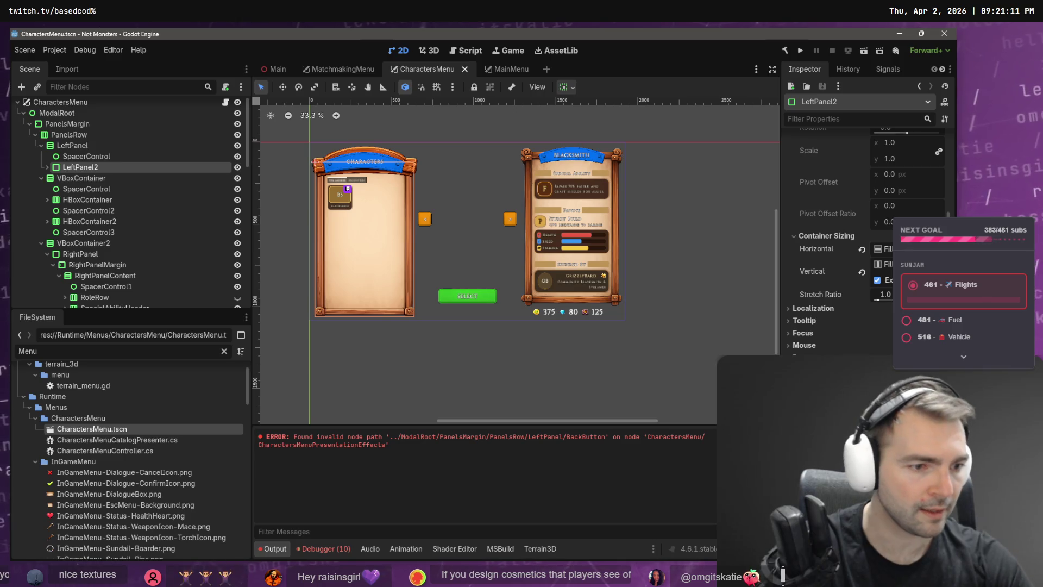
scroll(854, 353, down, 4)
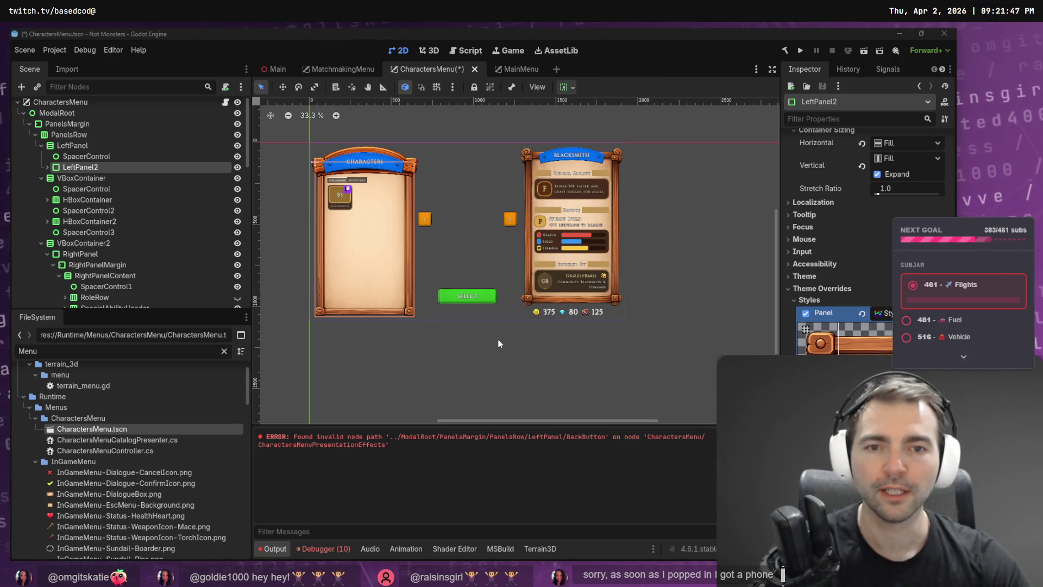
Select the SELECT button, then LeftPanel2 around the Characters card on the canvas.
click(470, 297)
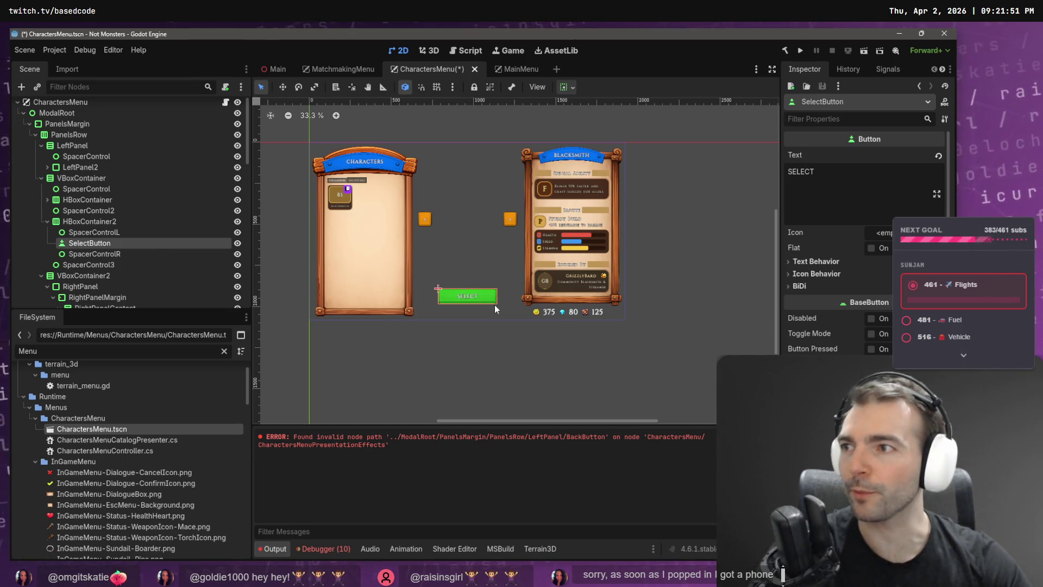
scroll(470, 305, up, 3)
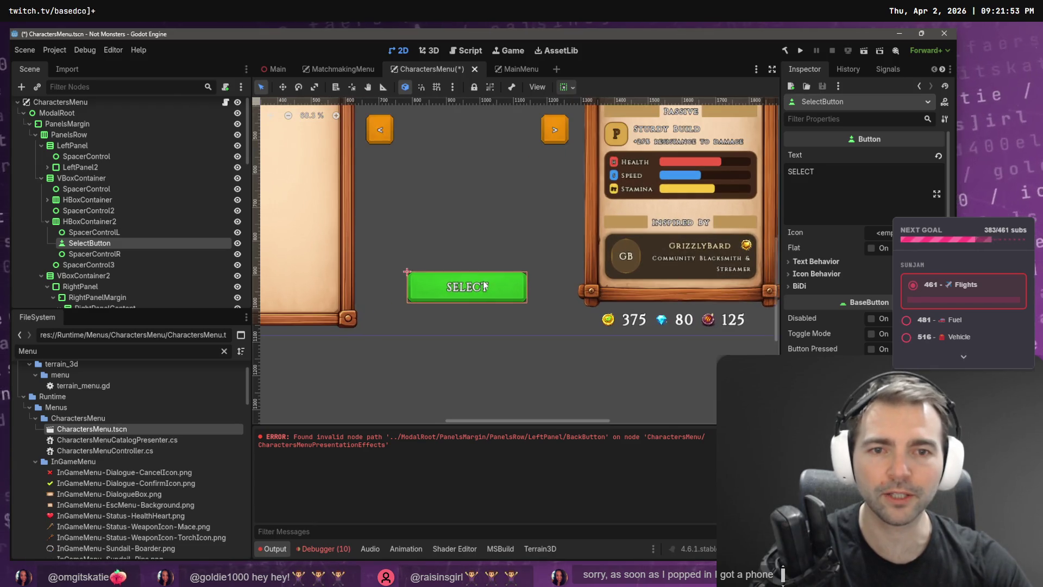
scroll(488, 304, down, 2)
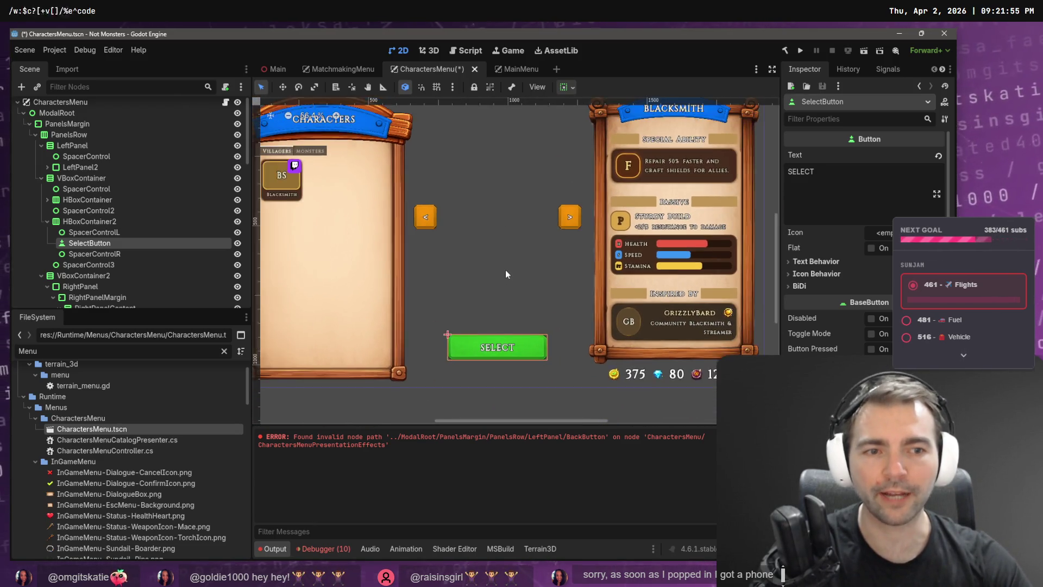
scroll(497, 269, down, 1)
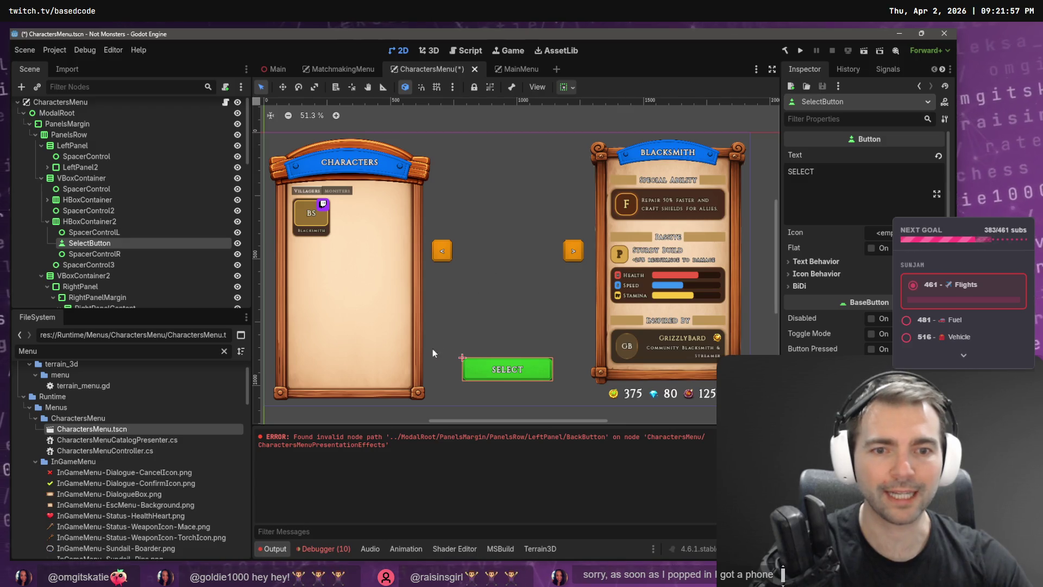
click(405, 384)
click(387, 391)
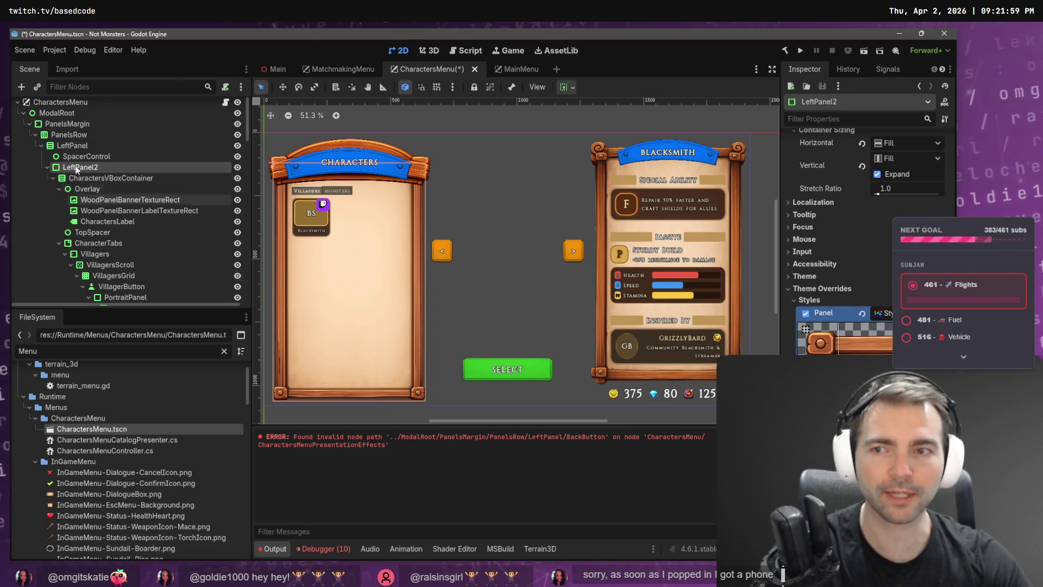
Duplicate LeftPanel's top spacer as SpacerControl2 and move the copy below LeftPanel2.
click(47, 167)
key(Left)
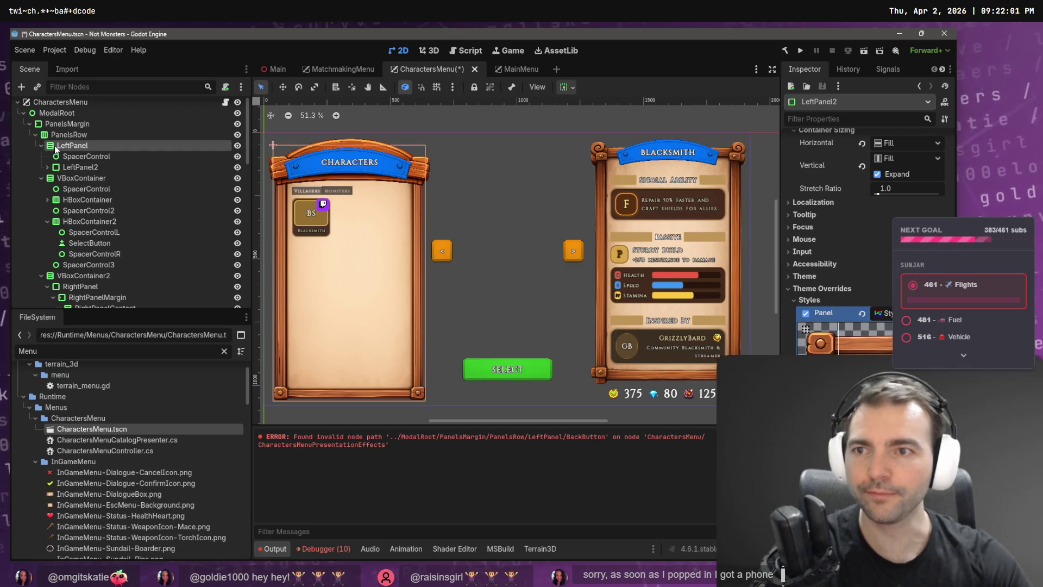
click(81, 178)
key(Left)
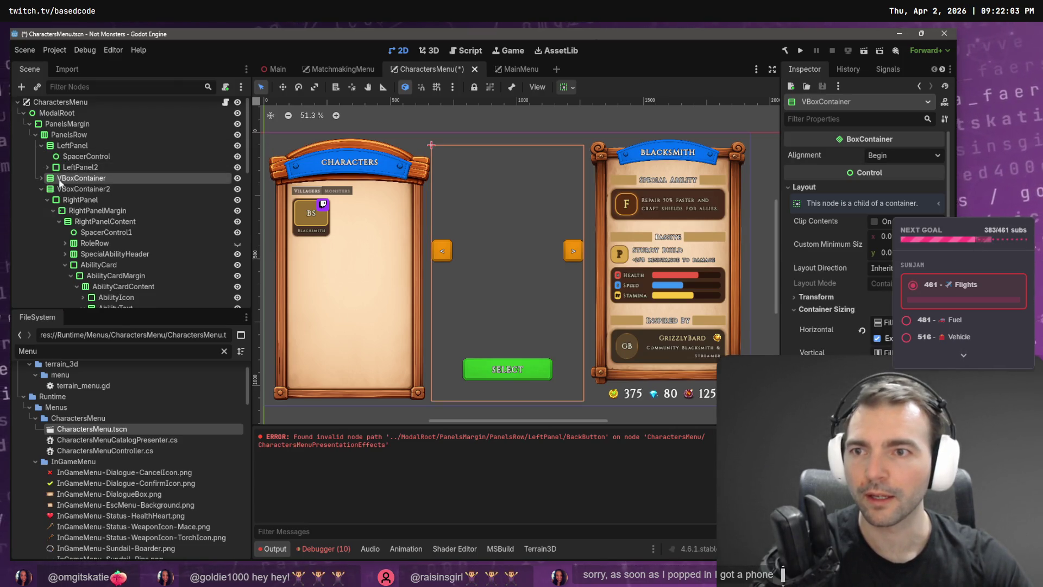
click(86, 167)
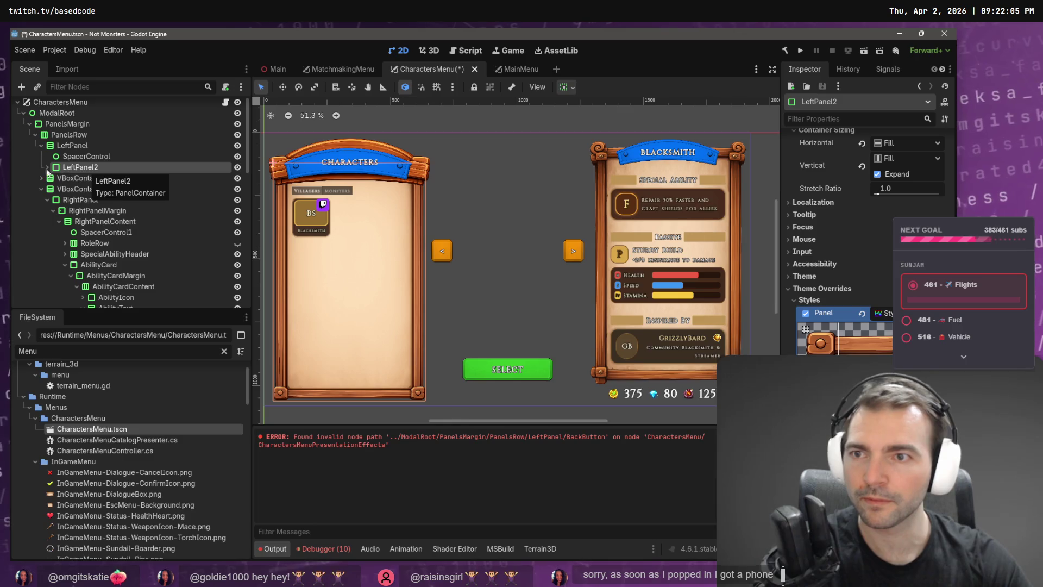
click(90, 156)
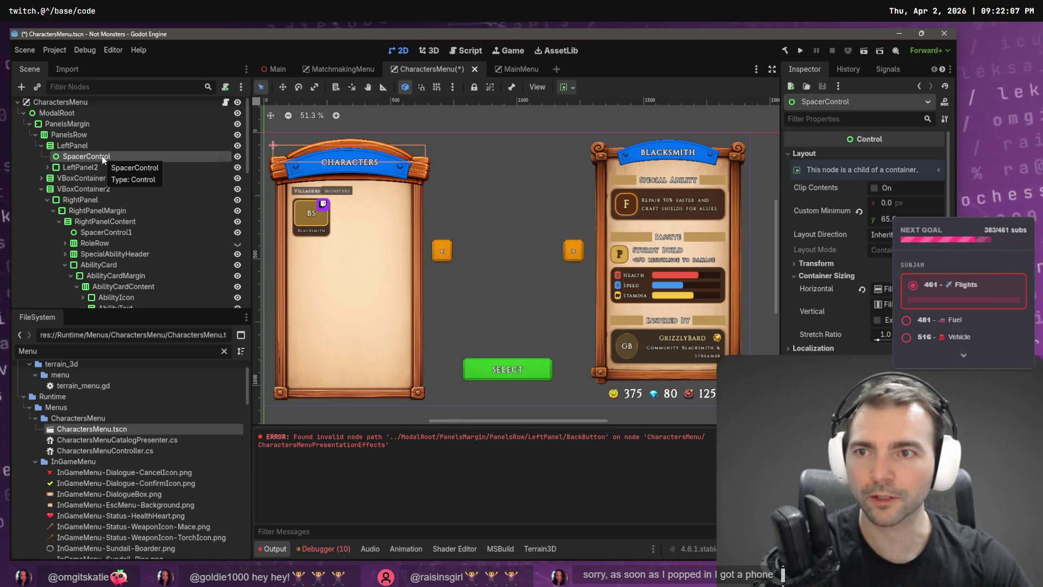
key(ctrl+d)
key(ctrl+Down)
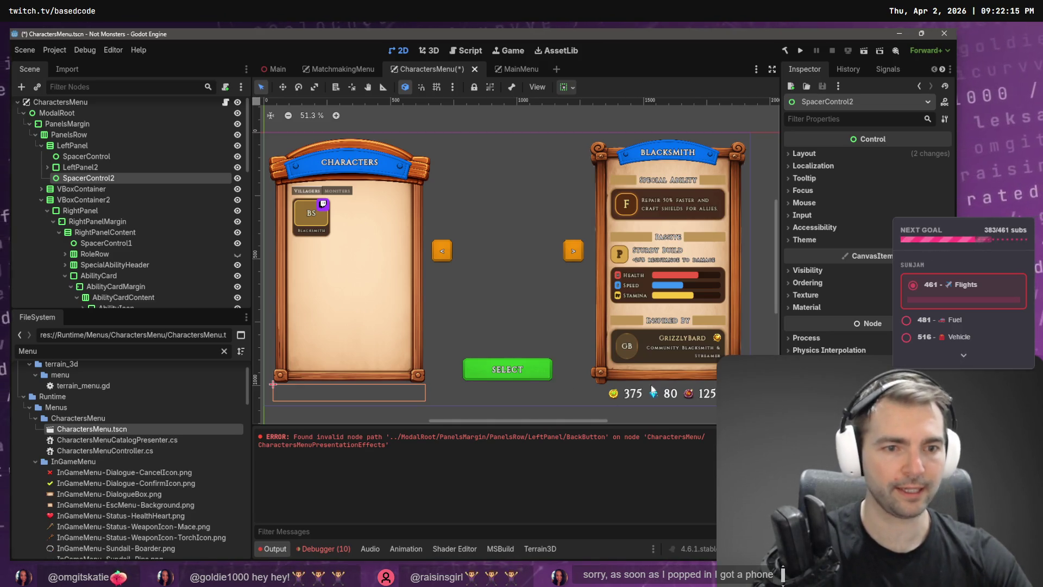
Drag SpacerControl2's minimum height larger in Layout and add a horizontal guide on the canvas.
click(808, 154)
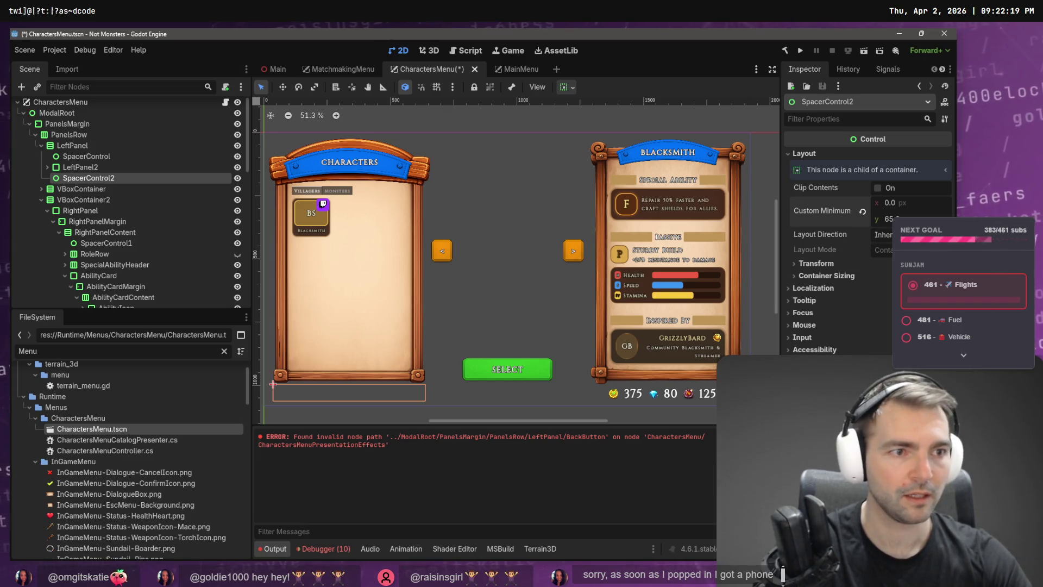
drag(891, 219, 897, 219)
mouse_move(369, 103)
mouse_down()
mouse_move(404, 323)
mouse_move(433, 380)
mouse_up()
click(890, 219)
key(Return)
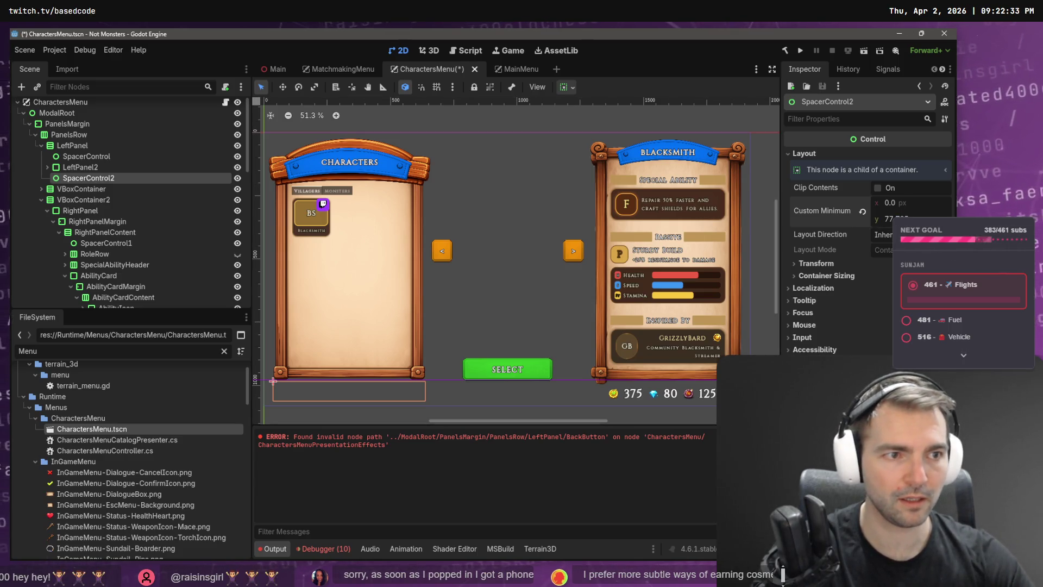
Set SpacerControl2's custom minimum height to 75, then 70, and save the scene.
click(891, 219)
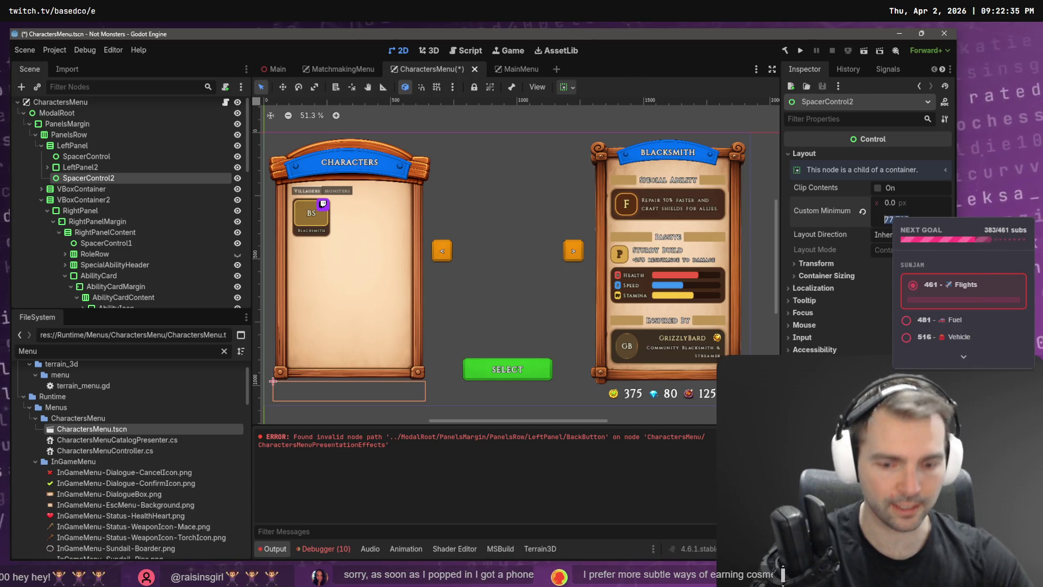
text(75)
key(Return)
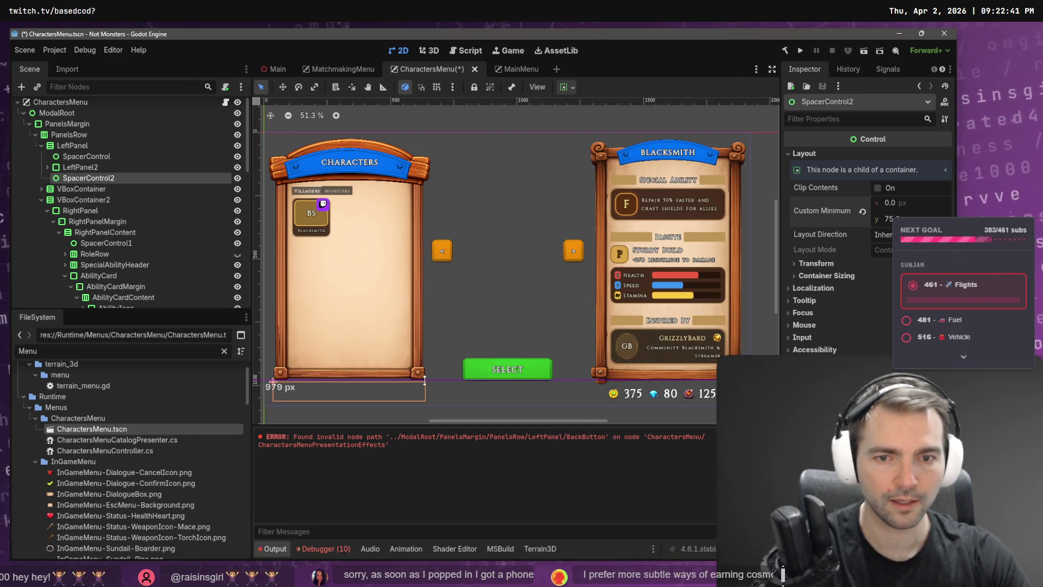
click(889, 219)
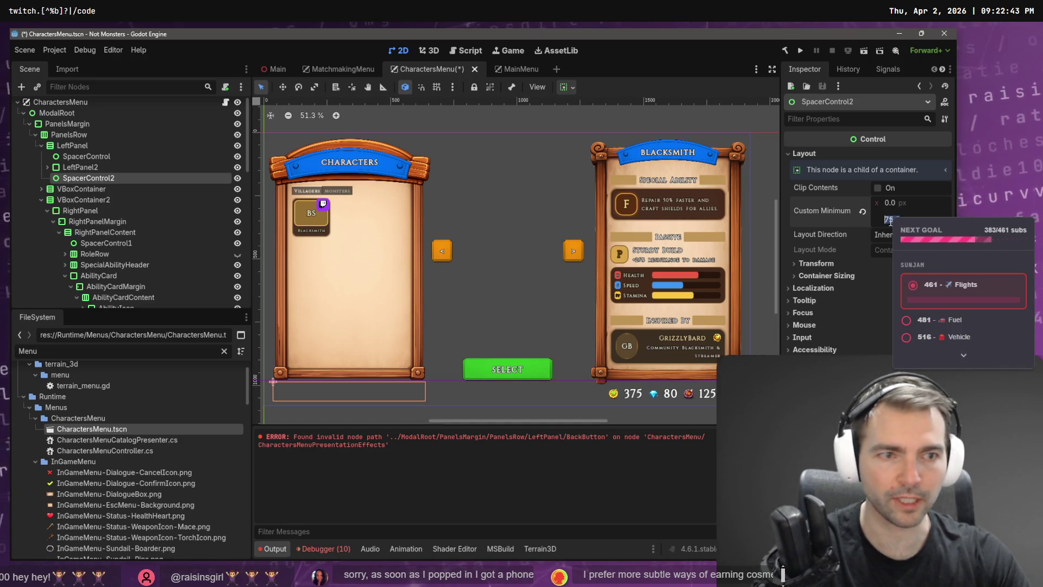
text(70)
key(Return)
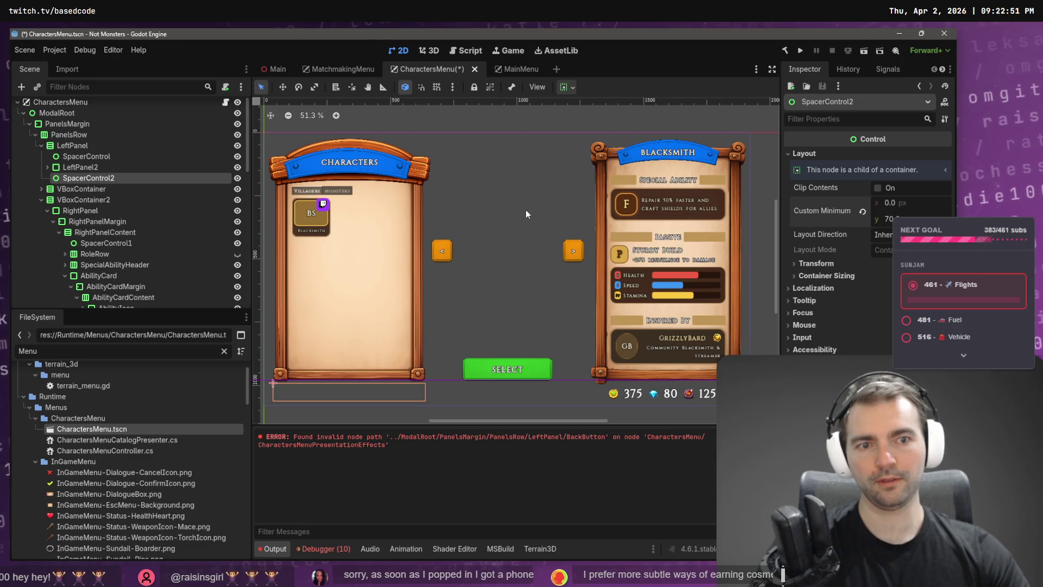
key(ctrl+s)
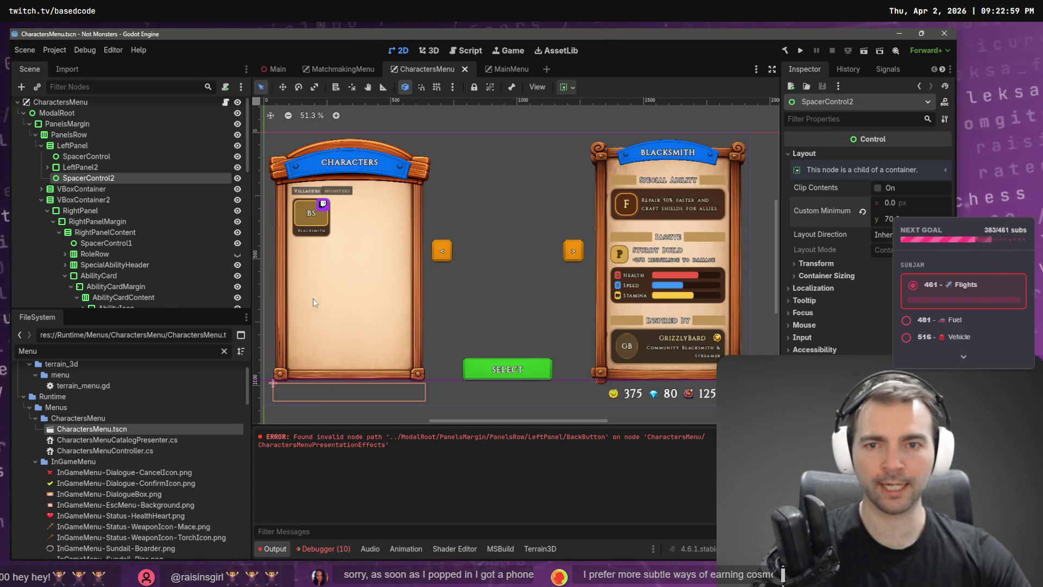
Switch to the Main scene and run the project with F5.
mouse_move(274, 69)
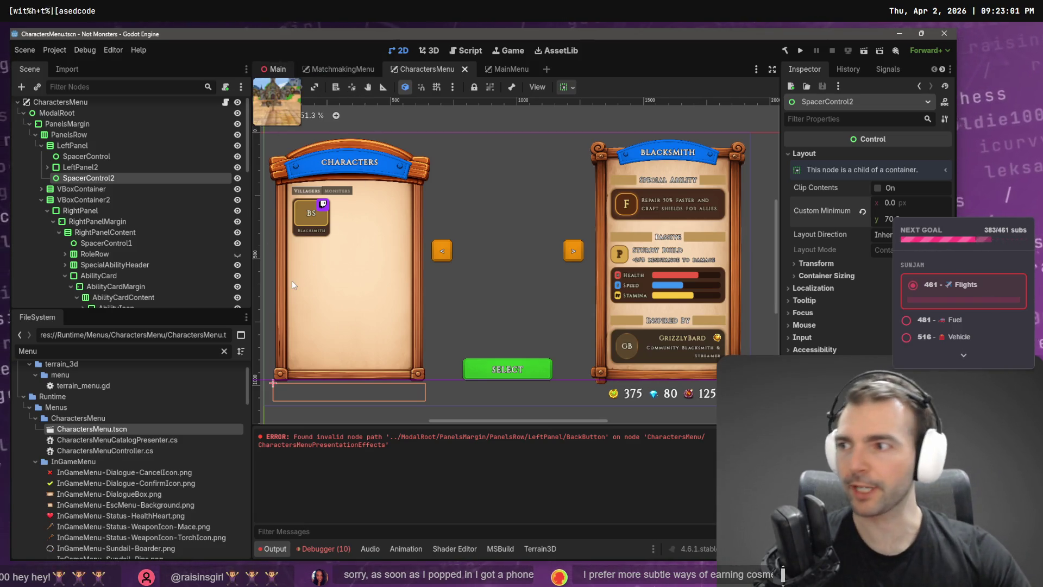
key(ctrl+shift+Tab)
key(ctrl+shift+Tab)
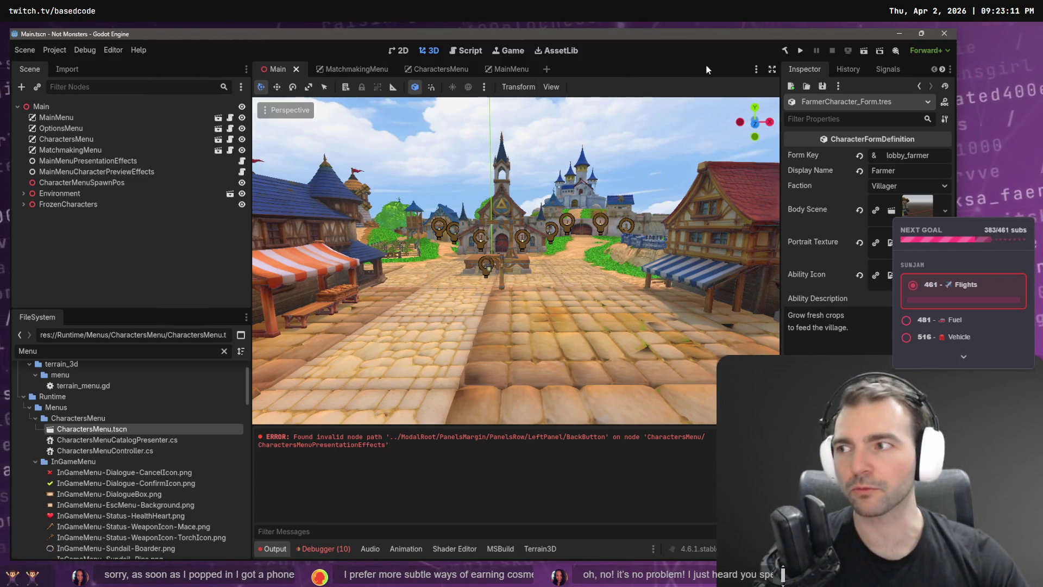
key(F5)
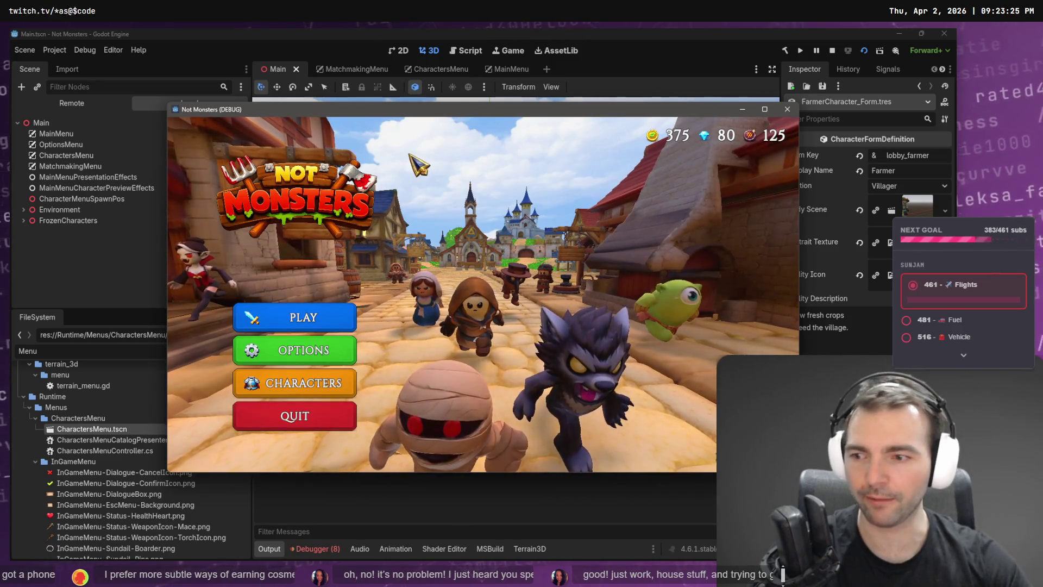
In the game, go to PLAY, back, then CHARACTERS, and view the debugger's Errors list.
mouse_move(421, 113)
mouse_down()
mouse_move(347, 107)
mouse_move(318, 130)
mouse_up()
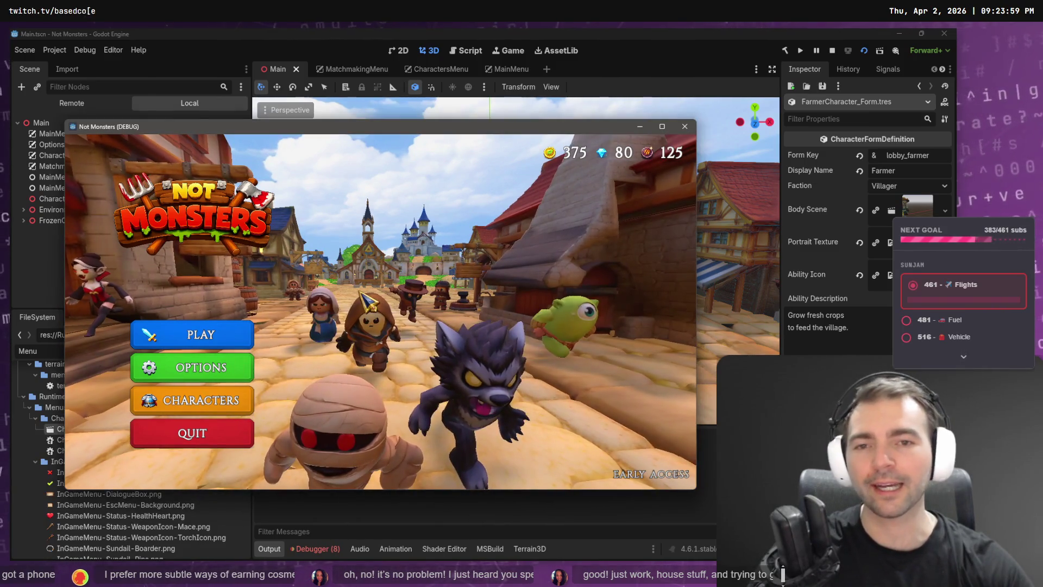
click(222, 340)
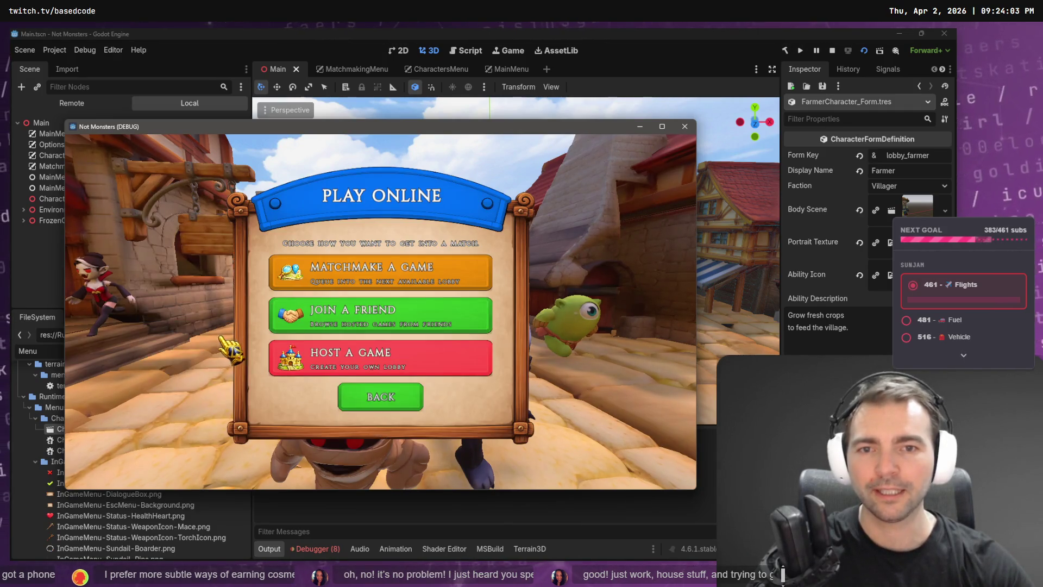
click(373, 396)
click(220, 404)
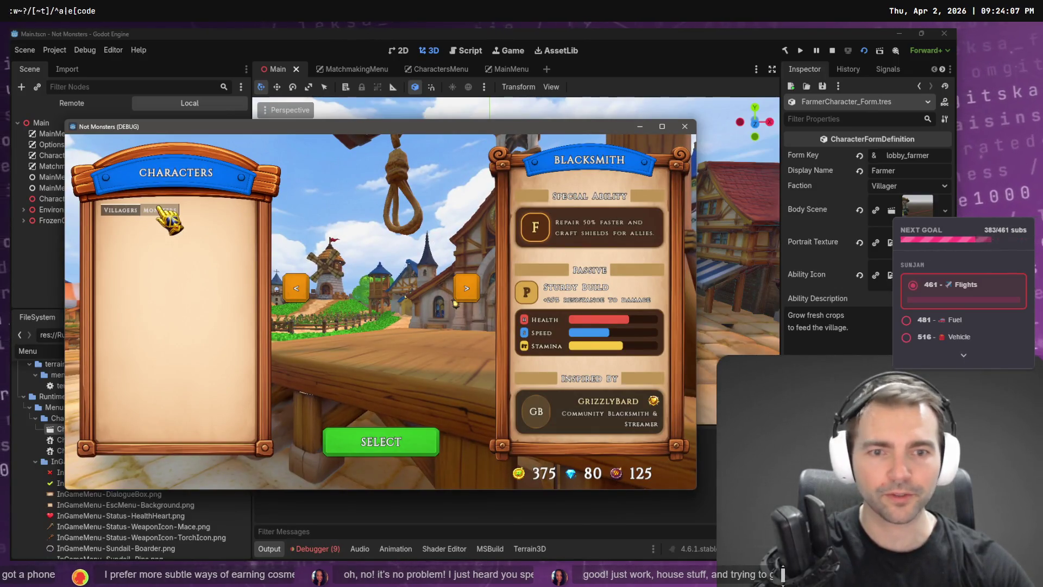
click(325, 547)
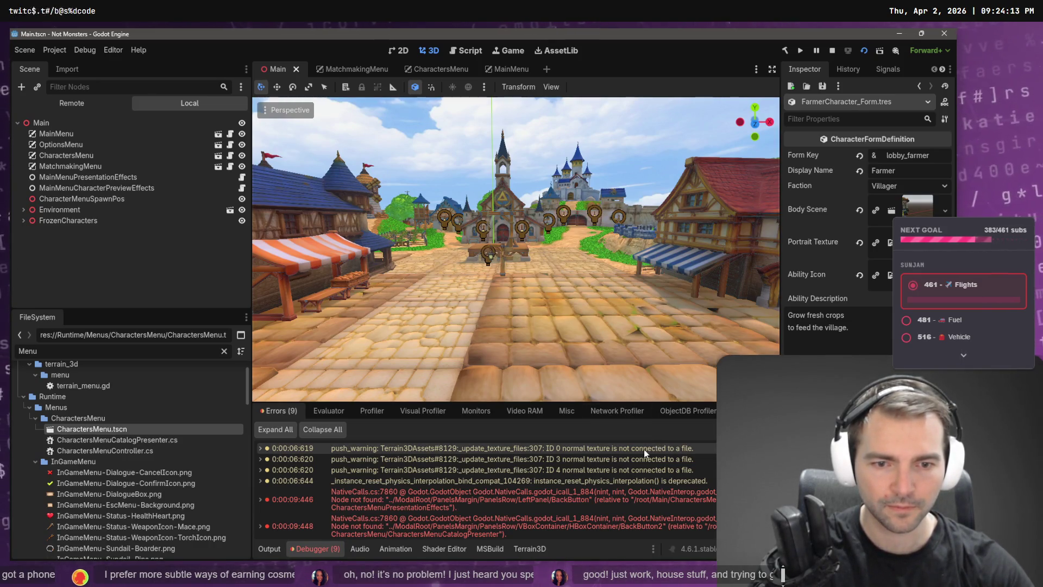
Stop the game, inspect the missing BackButton node error, and dismiss the scene loading alert.
click(831, 51)
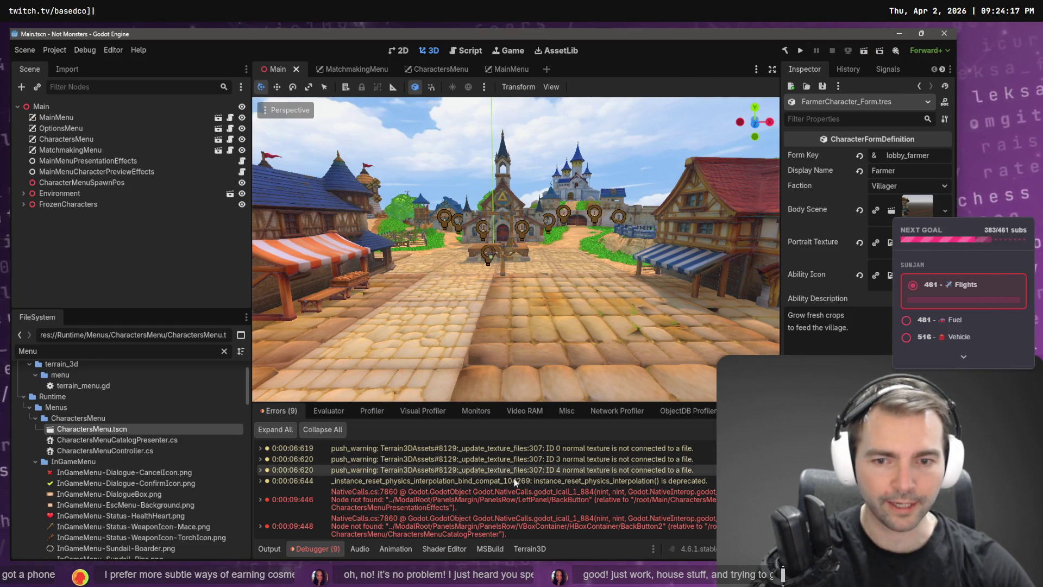
click(502, 497)
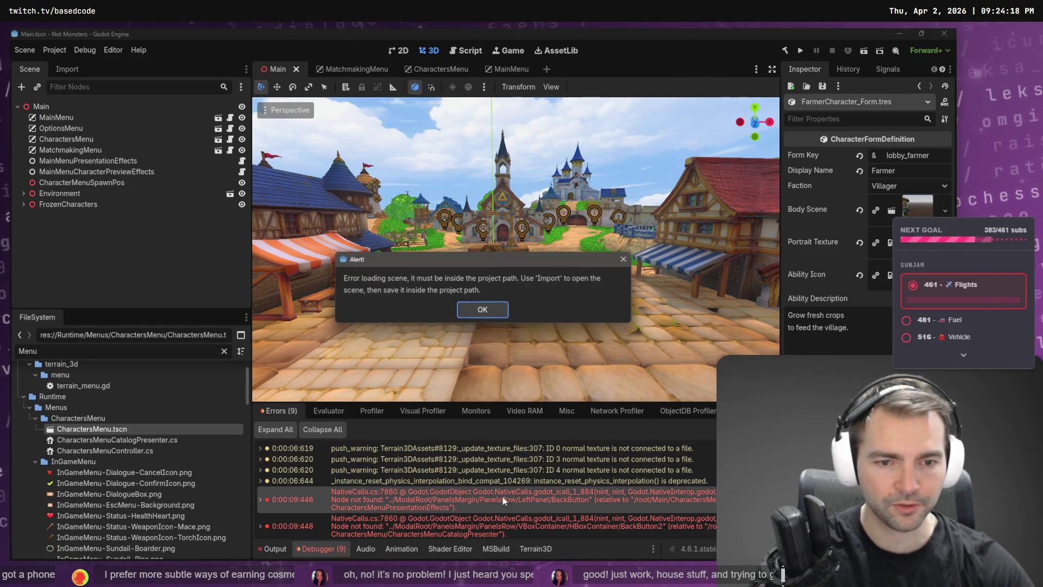
click(481, 311)
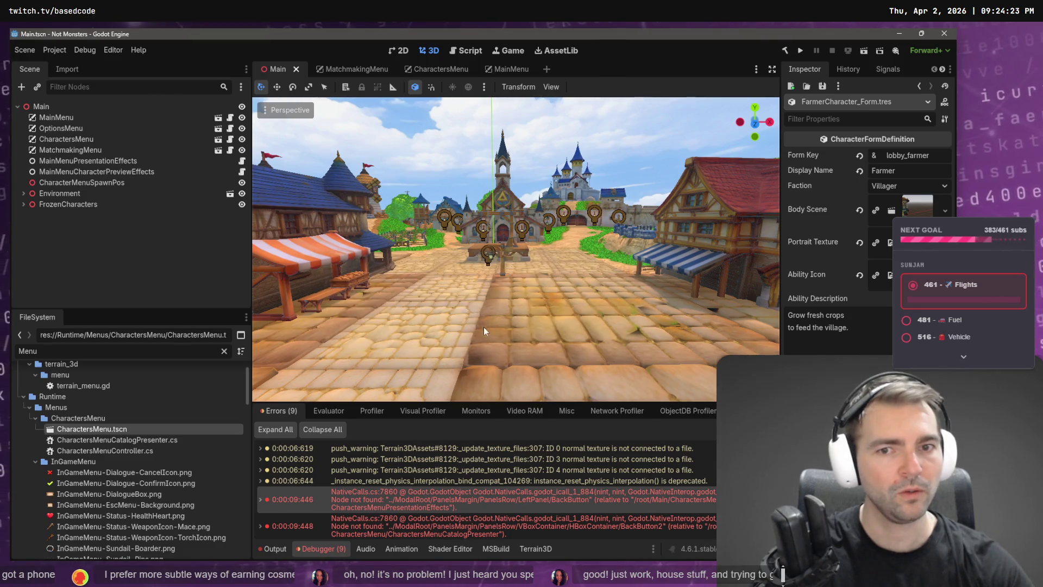
Close the MatchmakingMenu, CharactersMenu and MainMenu tabs, then relaunch and close the game.
middle_click(351, 69)
middle_click(351, 70)
middle_click(350, 70)
click(801, 51)
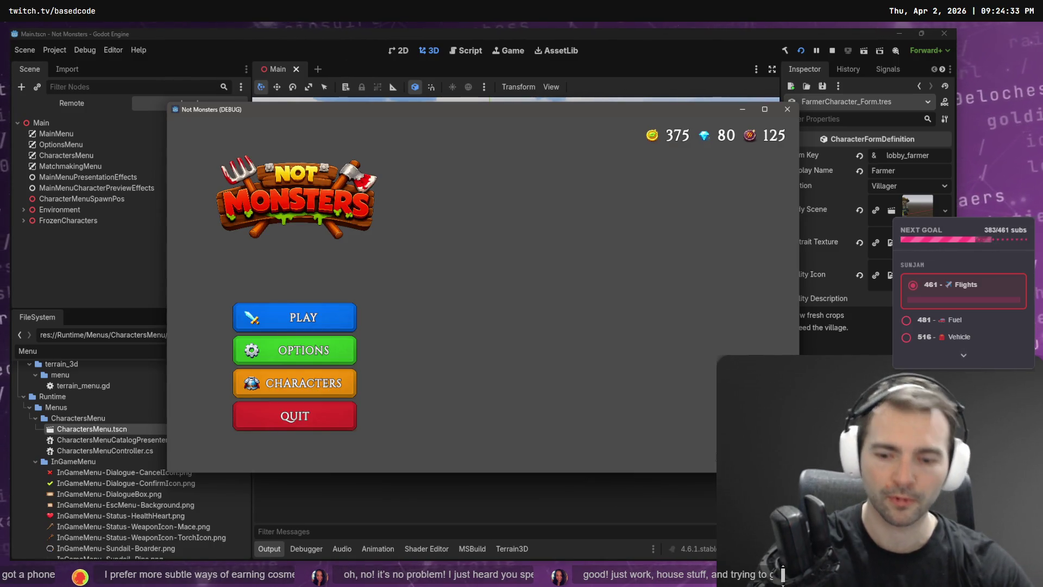
key(F8)
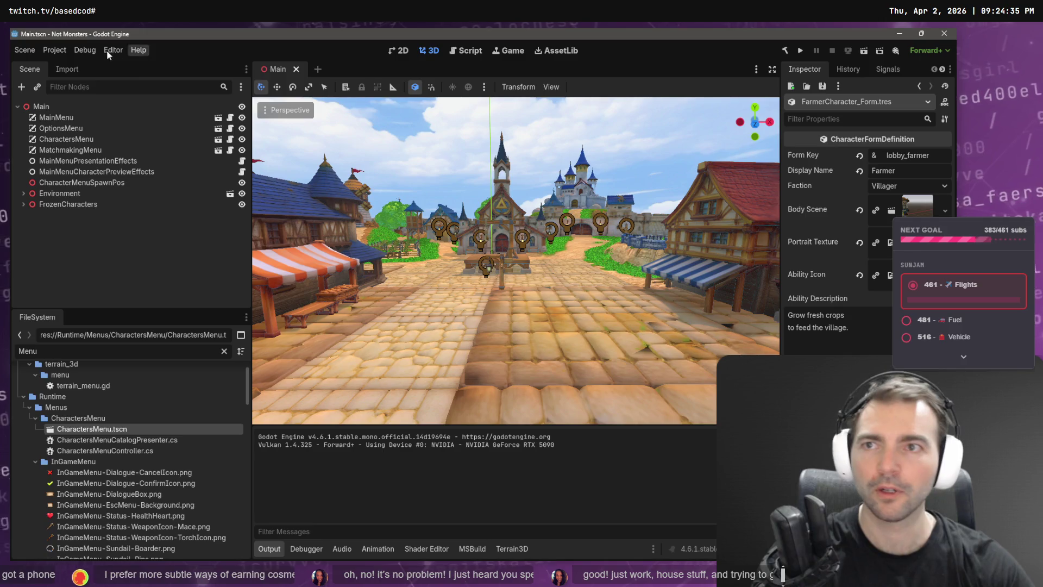
Open Project Settings on the Application > Run page showing the Main Scene setting.
click(54, 49)
click(79, 65)
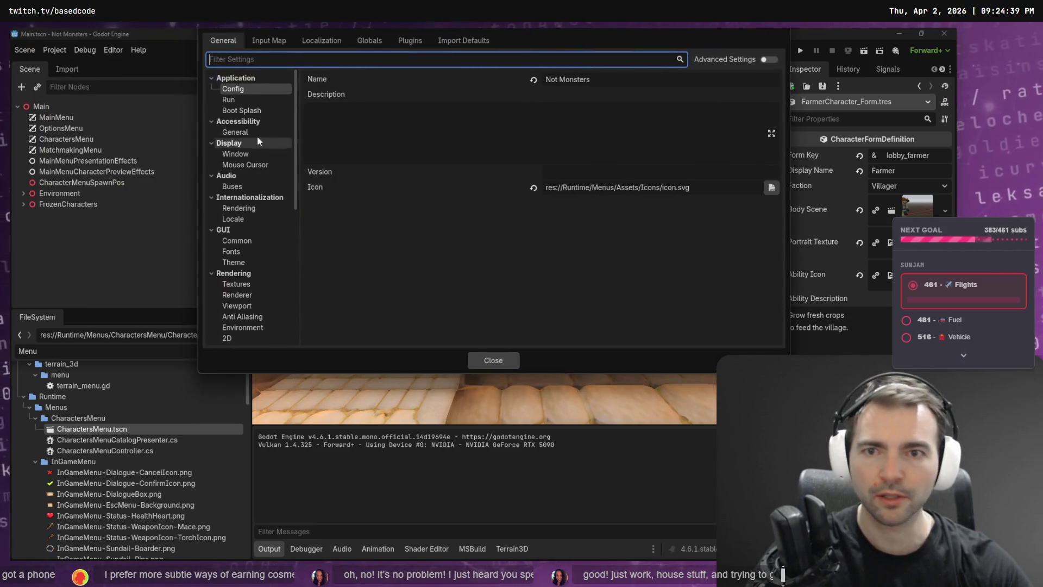
click(235, 99)
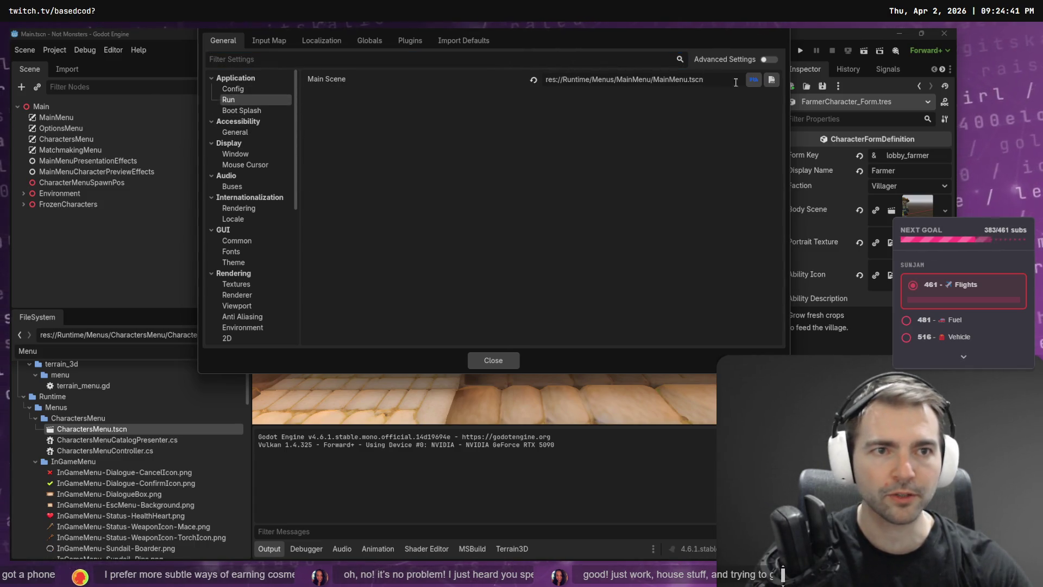
click(754, 82)
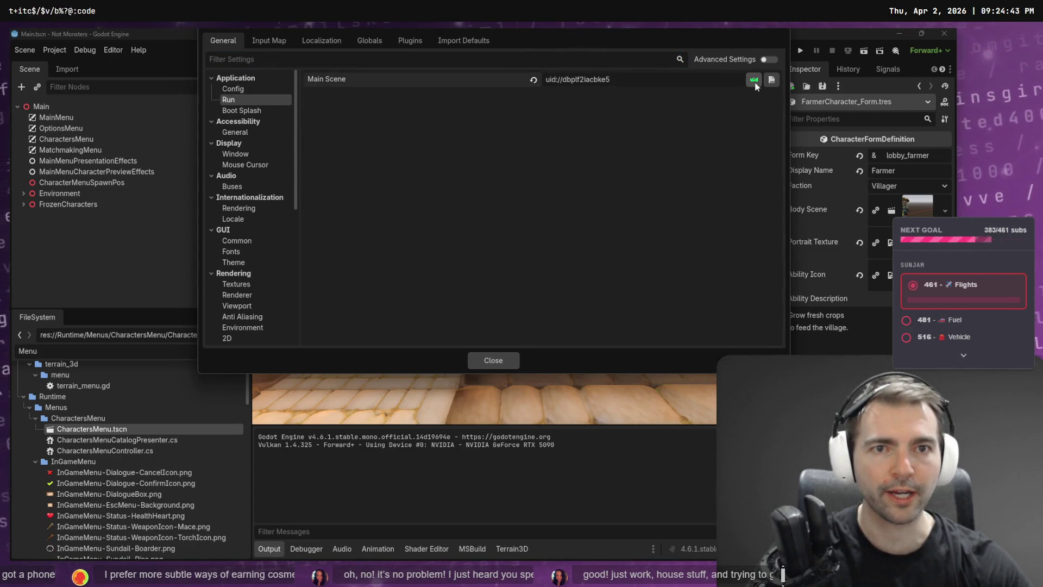
click(753, 80)
click(753, 80)
Browse to res://Runtime and choose Main.tscn as the Main Scene.
click(771, 79)
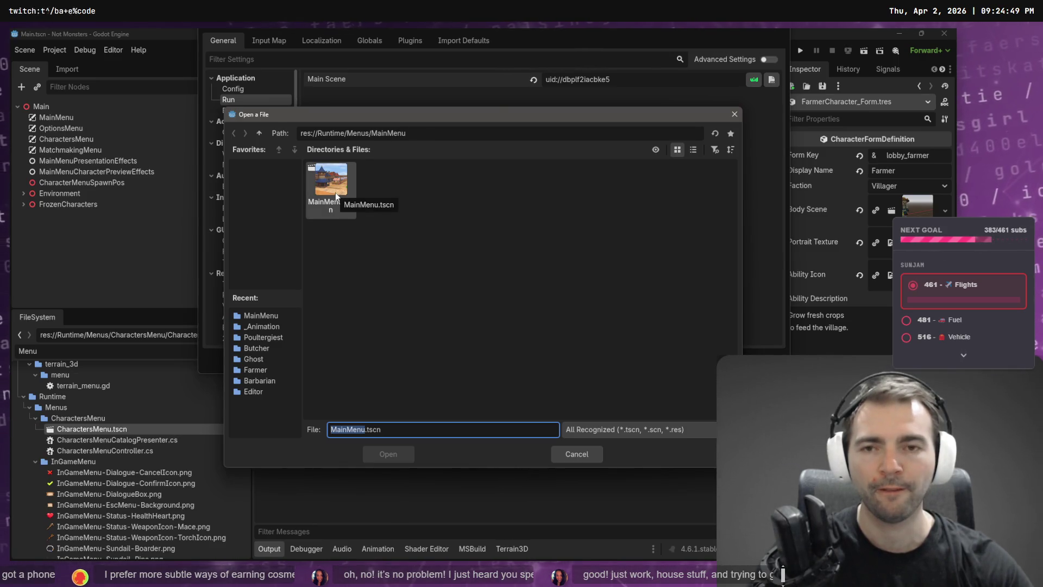
click(370, 139)
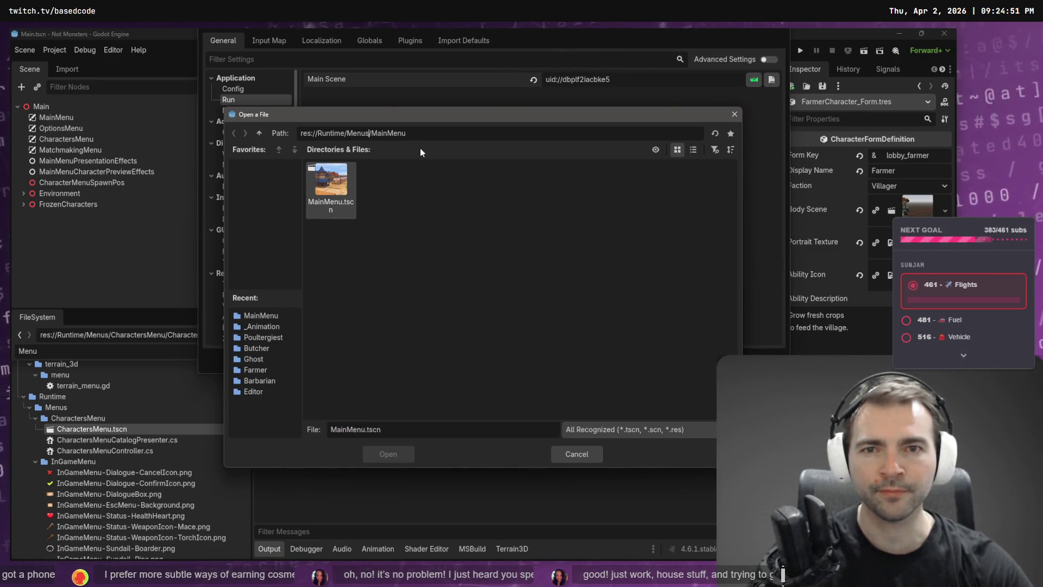
key(Delete)
key(Delete)
key(Delete)
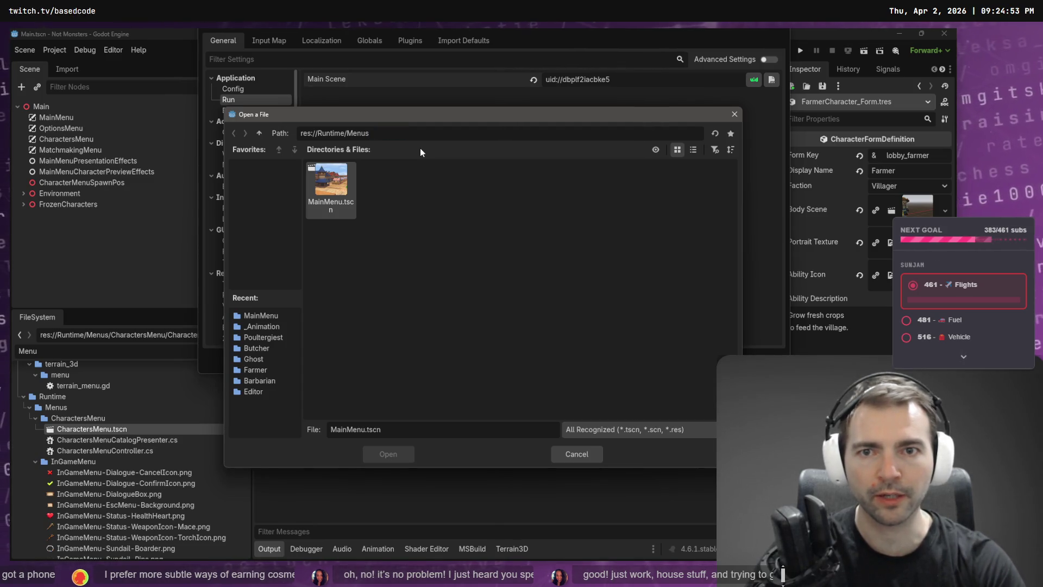
key(Return)
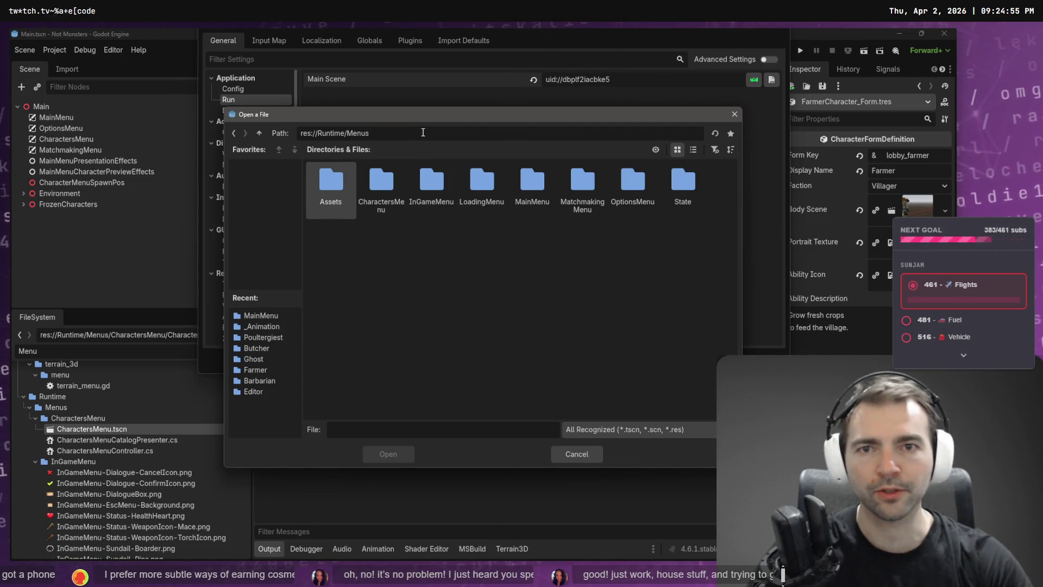
key(BackSpace)
key(BackSpace)
key(BackSpace)
key(Return)
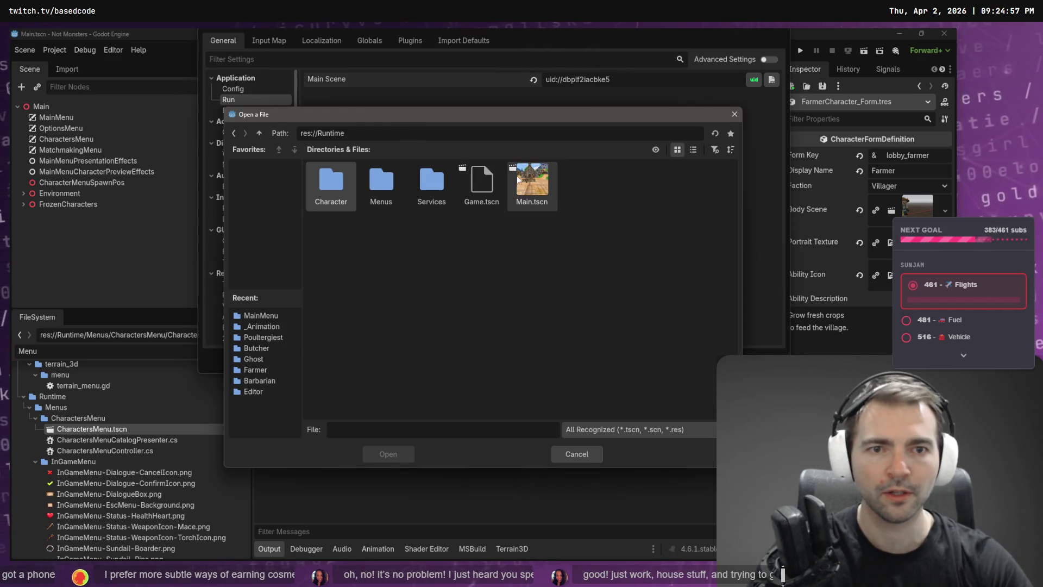
click(527, 185)
double_click(528, 184)
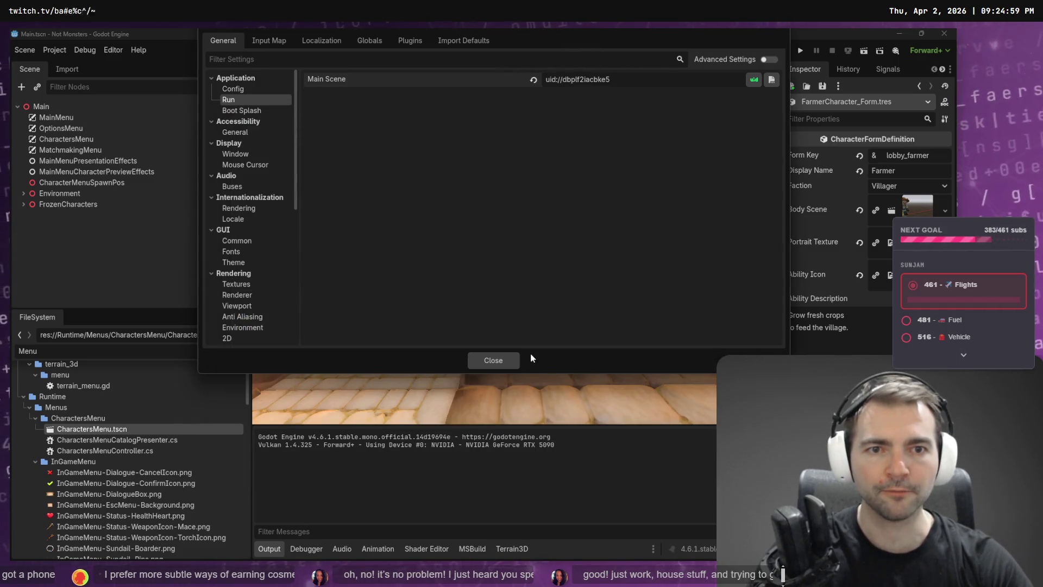
Close Project Settings, run the game from Main.tscn, rerun it, and view the debugger Errors list.
click(497, 358)
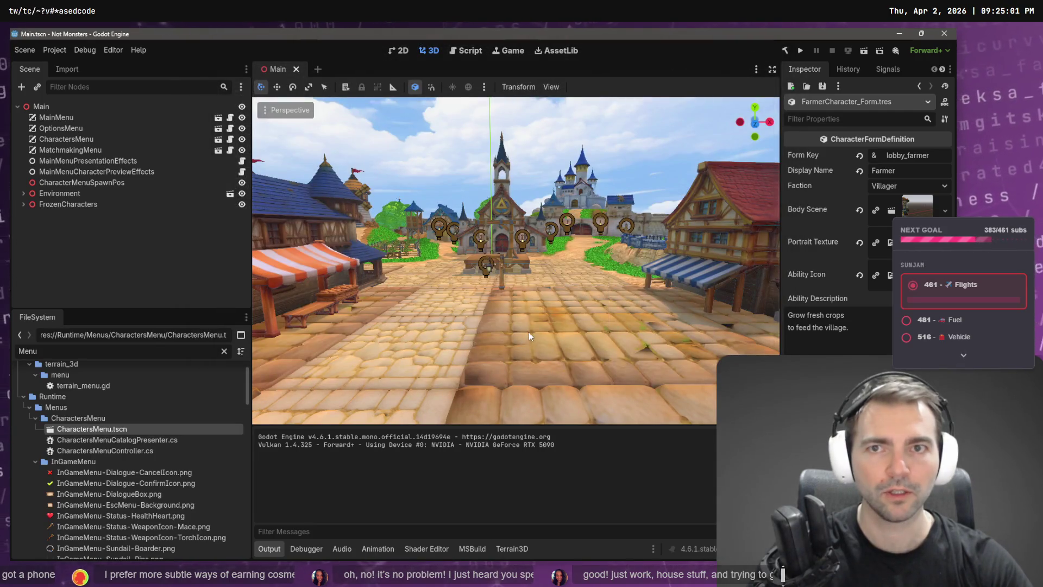
key(F5)
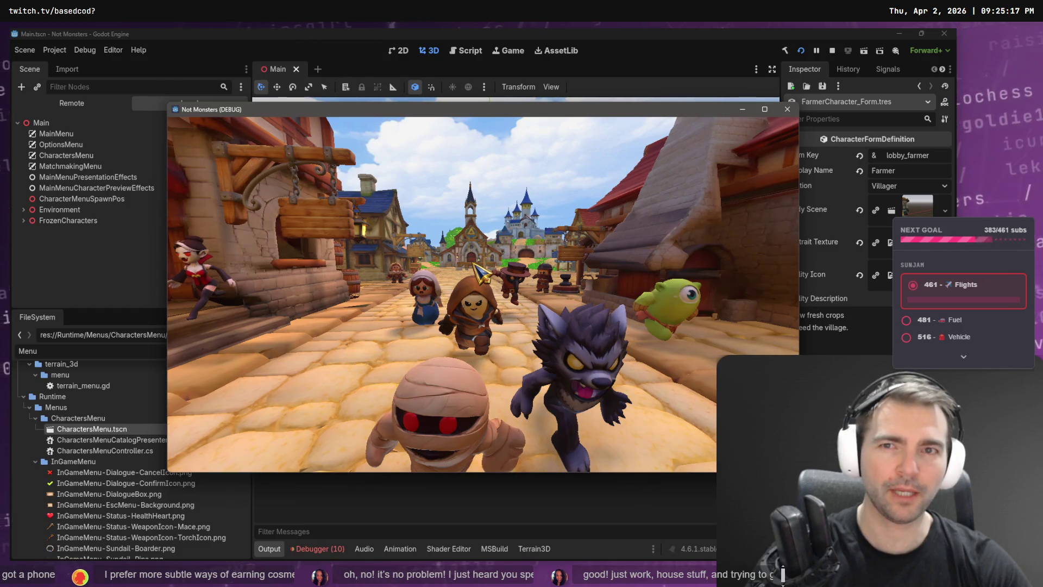
key(F8)
click(474, 266)
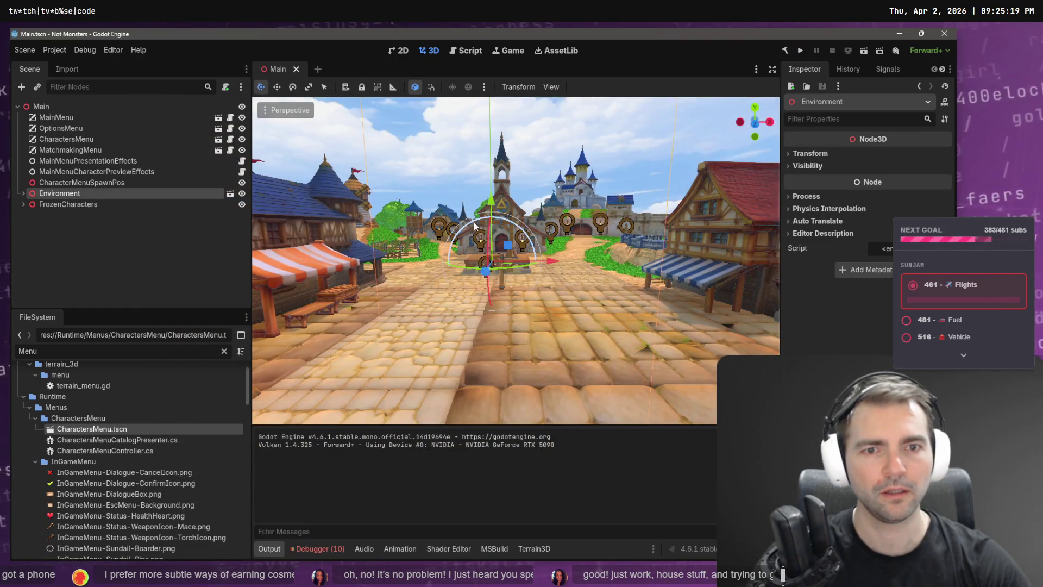
key(F5)
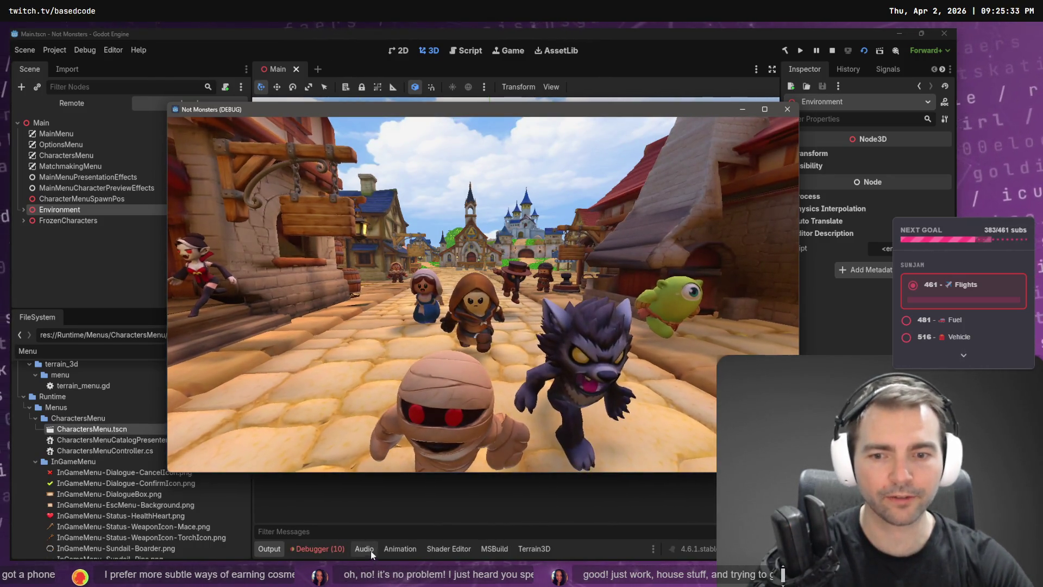
click(322, 549)
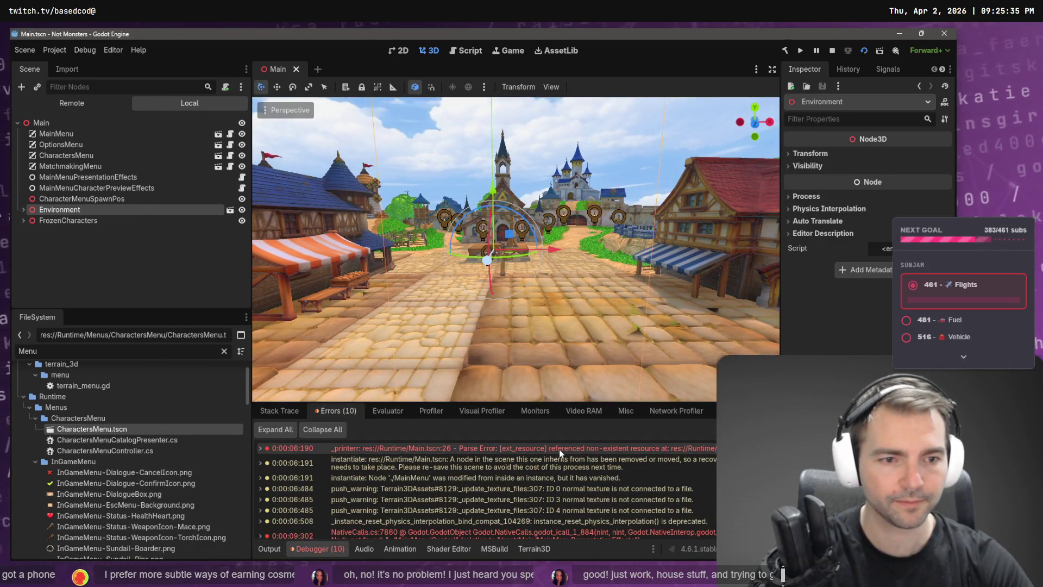
Copy the Main.tscn Parse Error row from the debugger Errors list and return to VS Code.
mouse_move(560, 449)
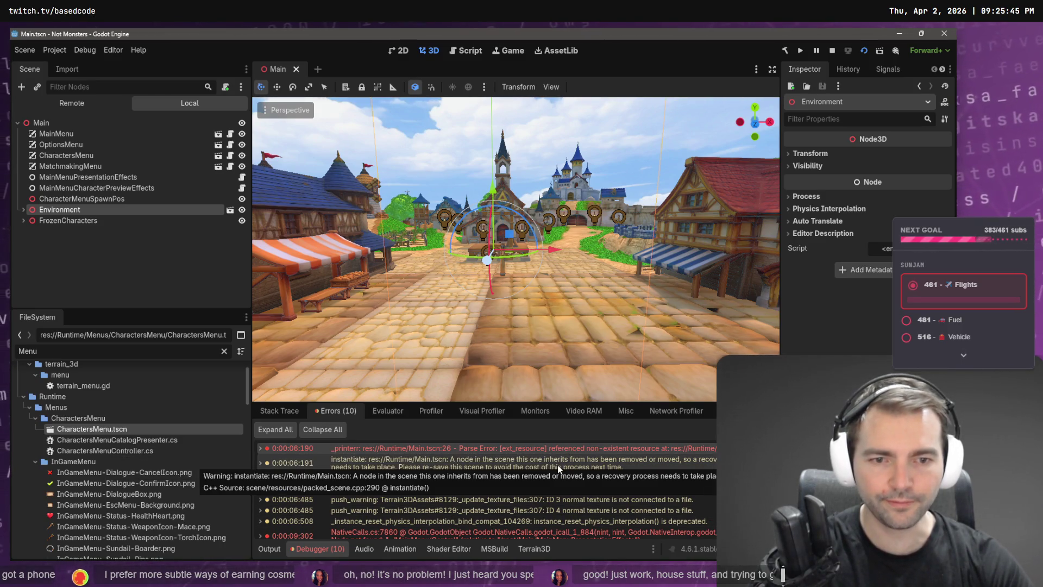
scroll(543, 484, down, 5)
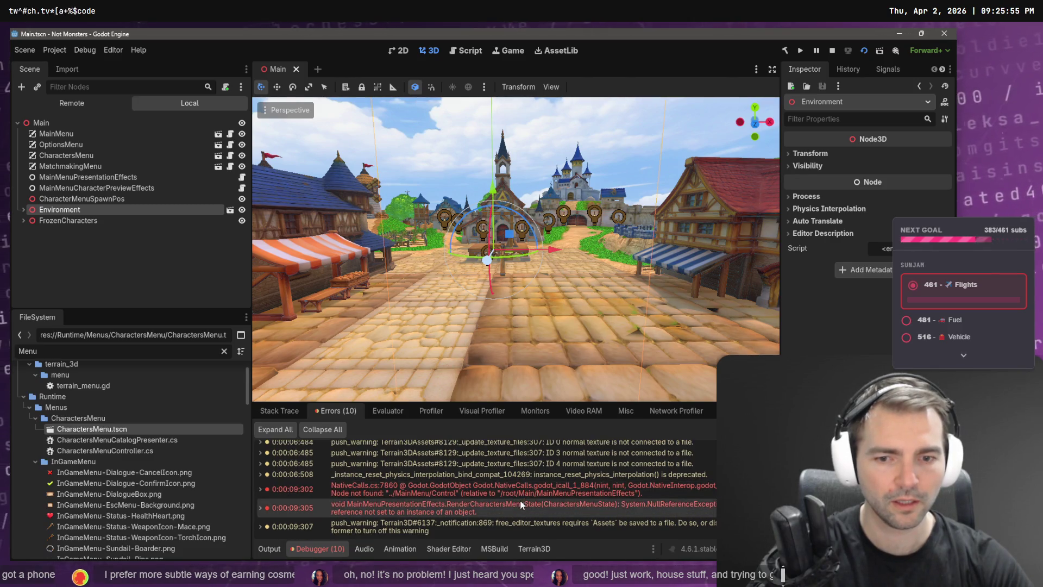
scroll(520, 501, up, 2)
right_click(448, 447)
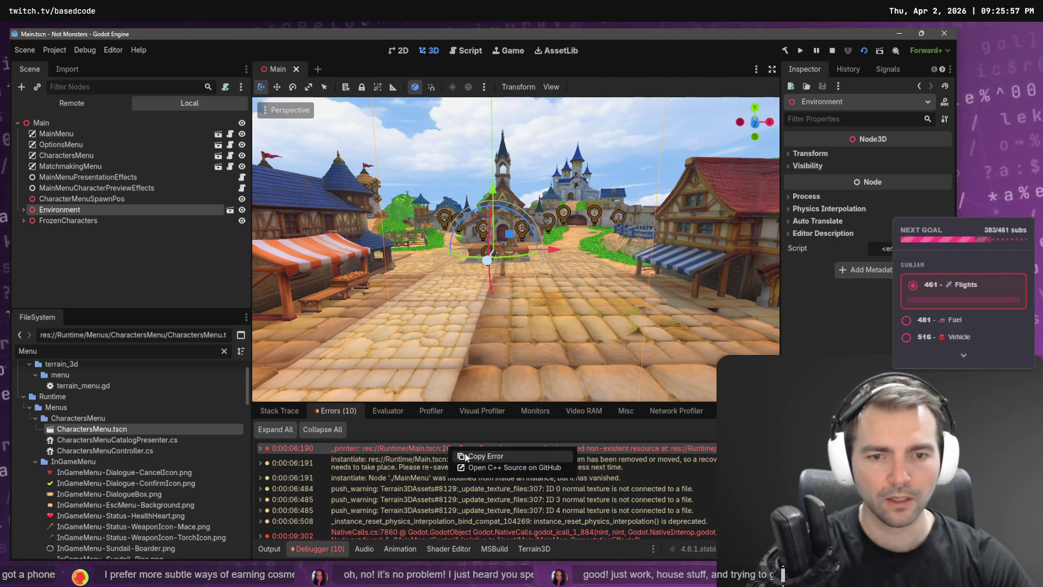
click(484, 453)
key(alt+Tab)
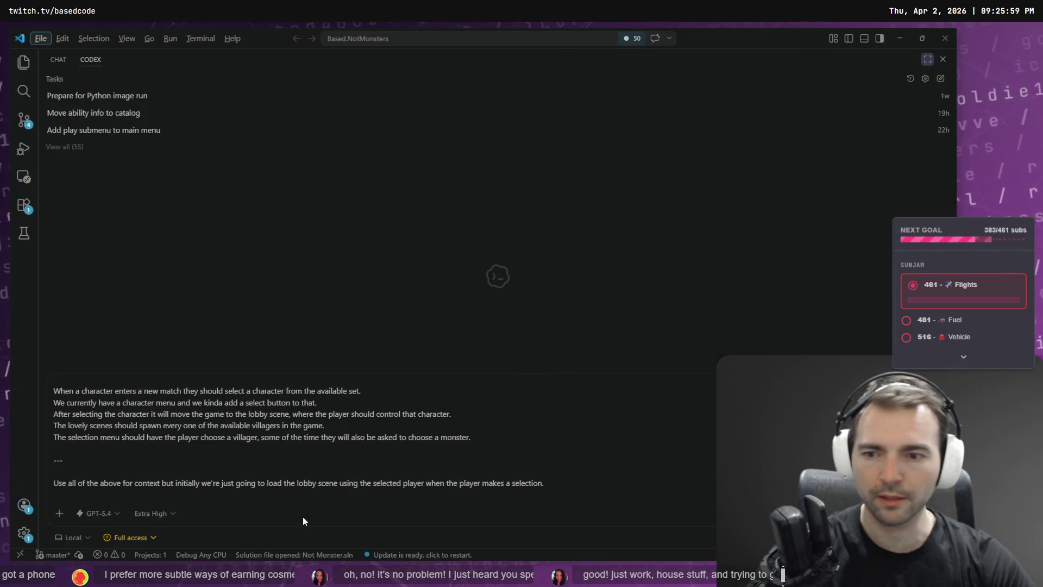
Replace the Codex prompt with 'We have the following error when running this project:' and a ``` code block.
key(ctrl+a)
key(ctrl+c)
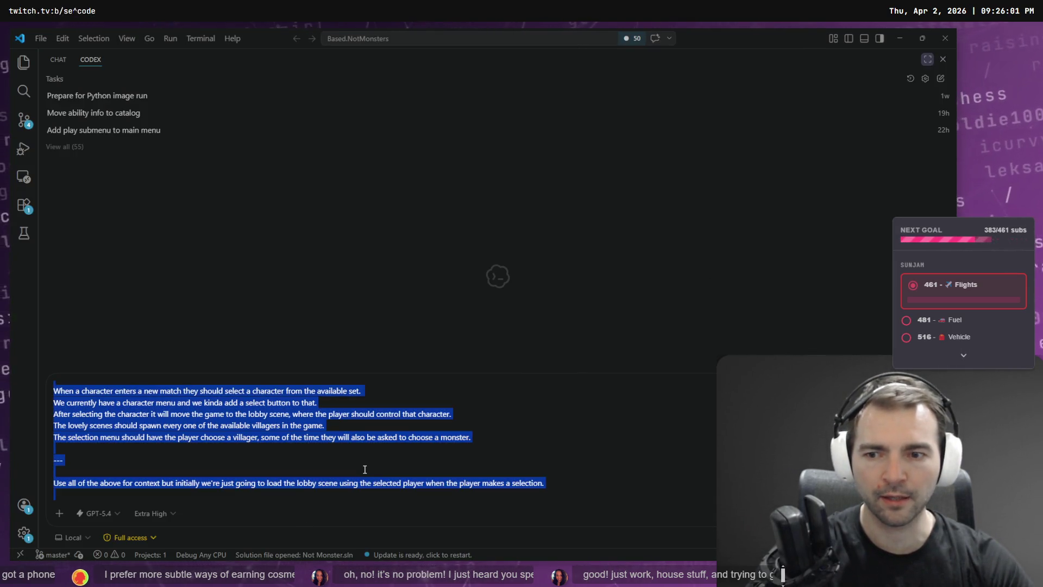
key(BackSpace)
text(We)
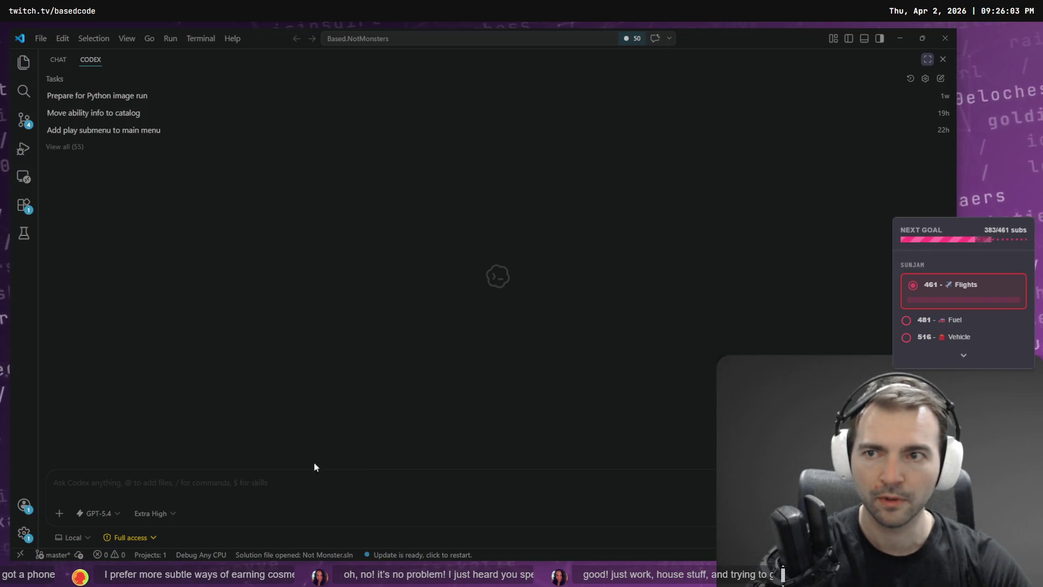
text( have the followin)
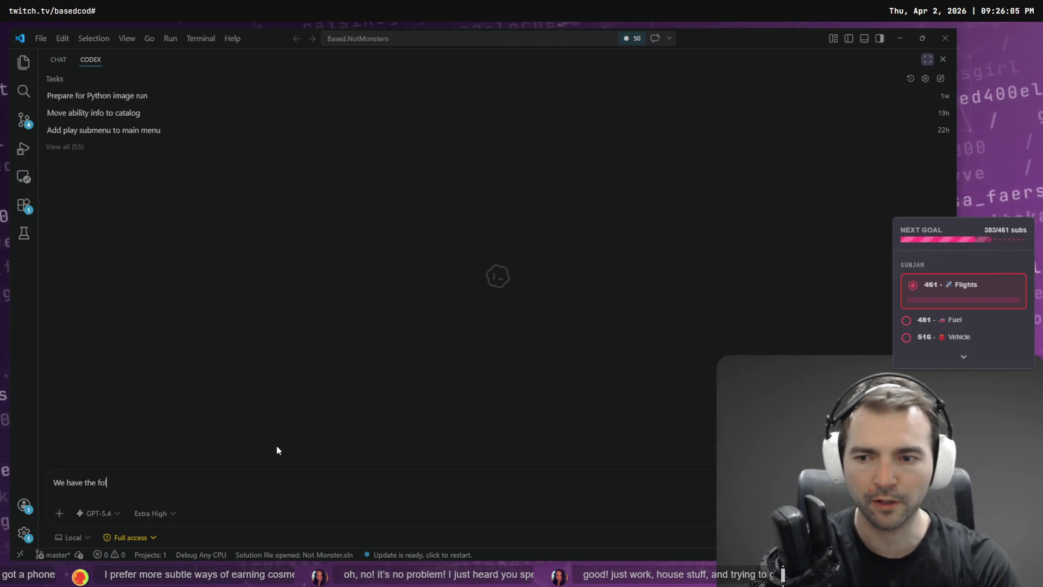
text(g error when)
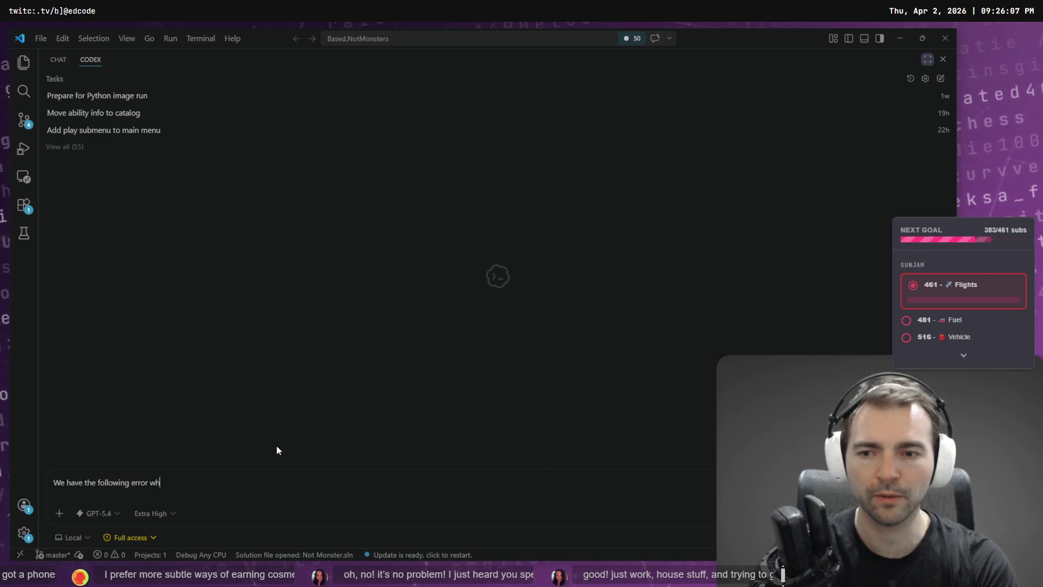
text( running this project)
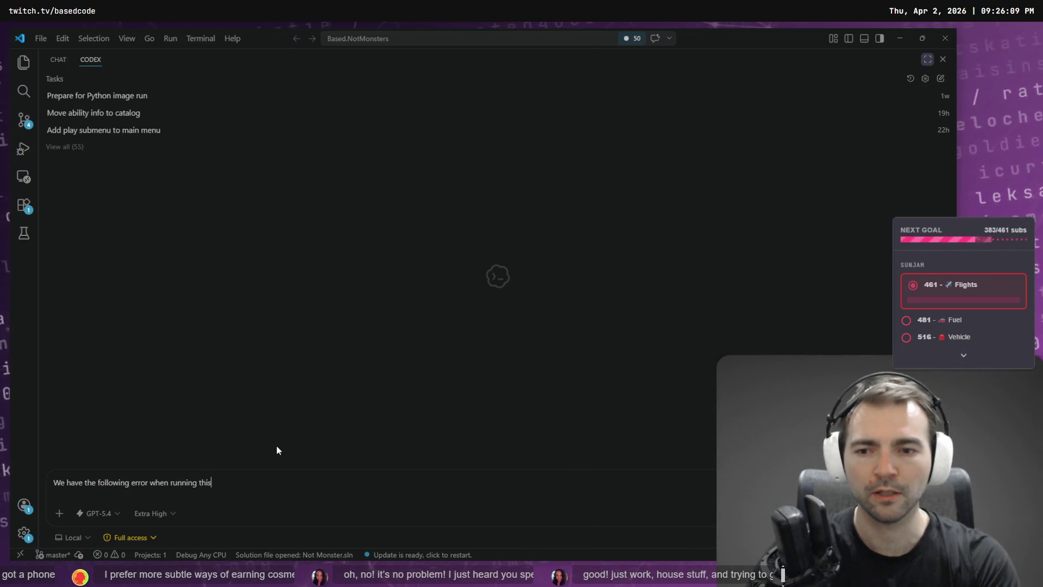
text(:)
key(shift+Return)
key(shift+Return)
text(```)
key(shift+Return)
text(`)
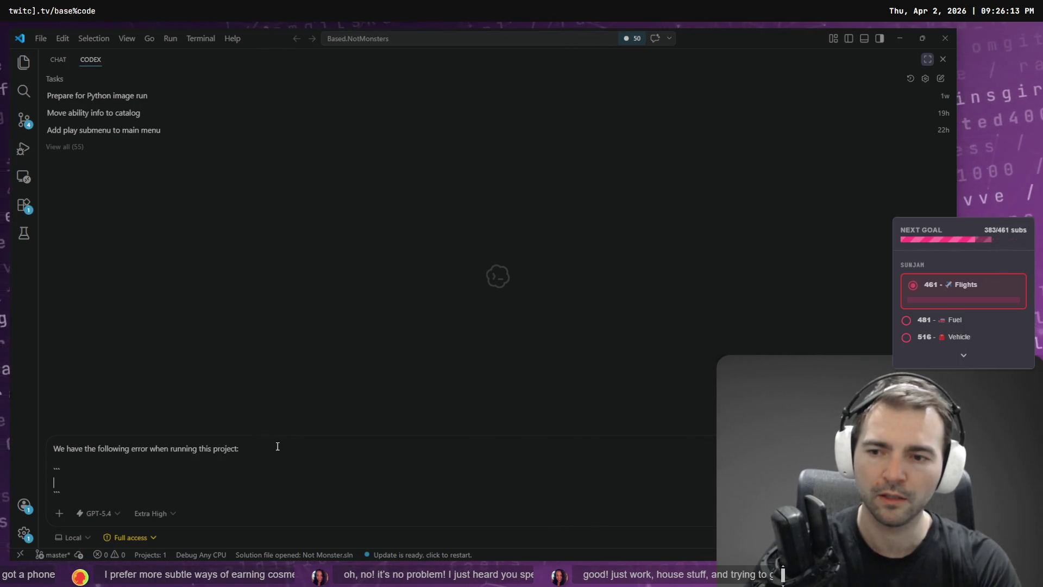
key(ctrl+v)
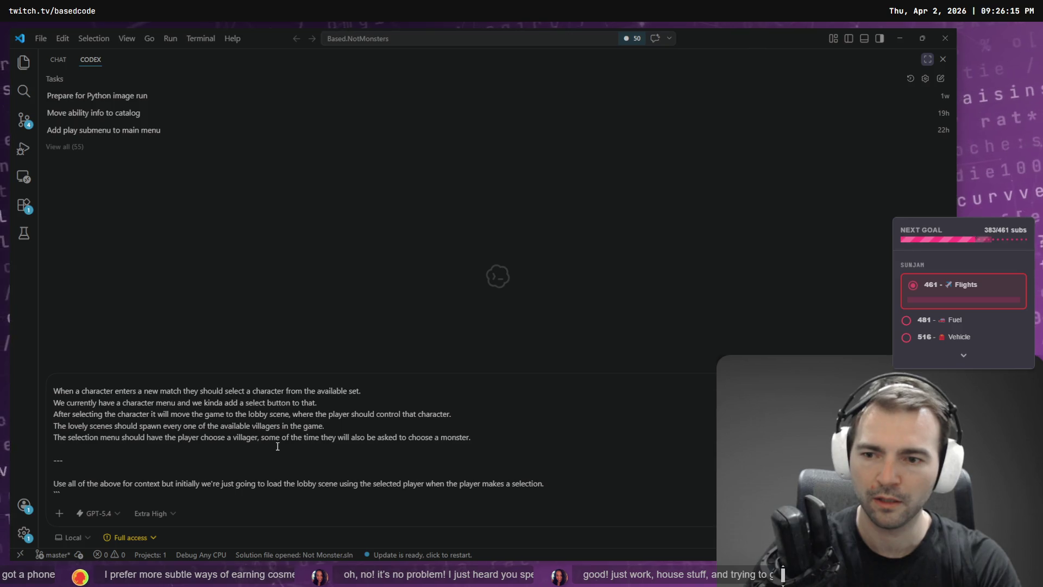
Paste the Main.tscn parse error into the code block and close the fence.
key(alt+Tab)
right_click(353, 455)
key(alt+Tab)
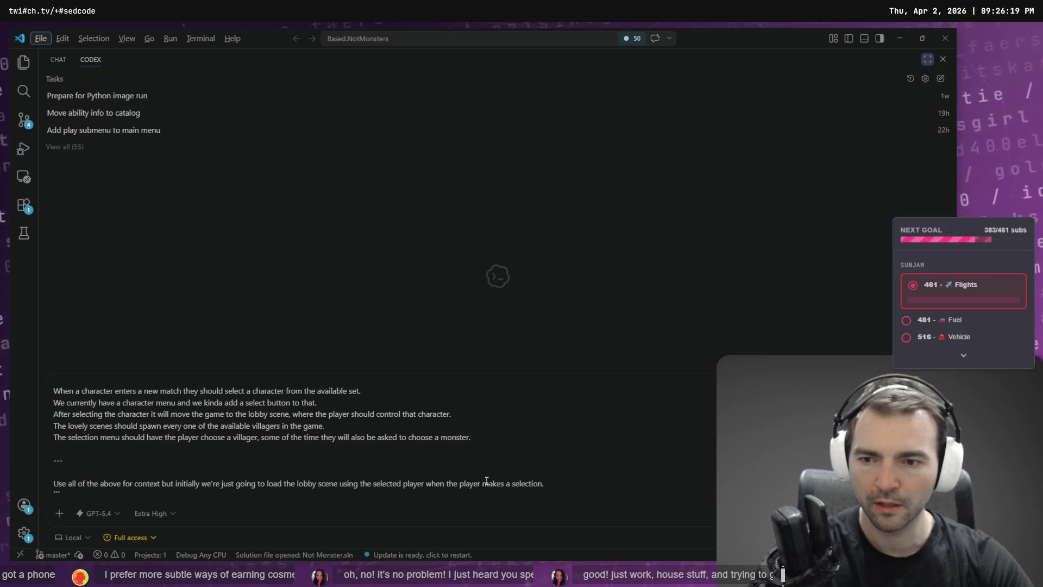
key(ctrl+z)
key(ctrl+v)
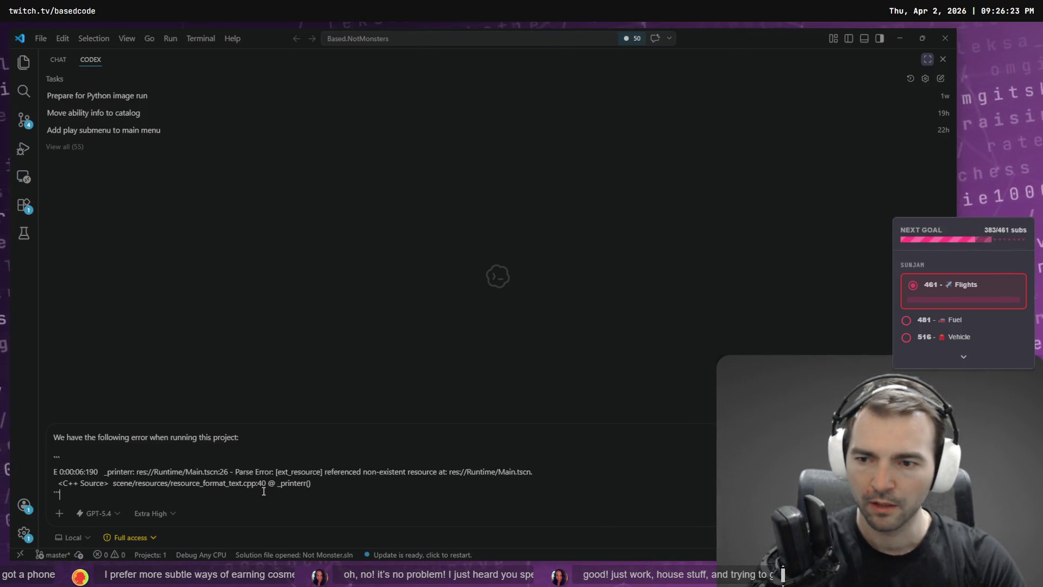
key(shift+Return)
key(shift+Return)
text(``)
key(shift+Return)
key(shift+Return)
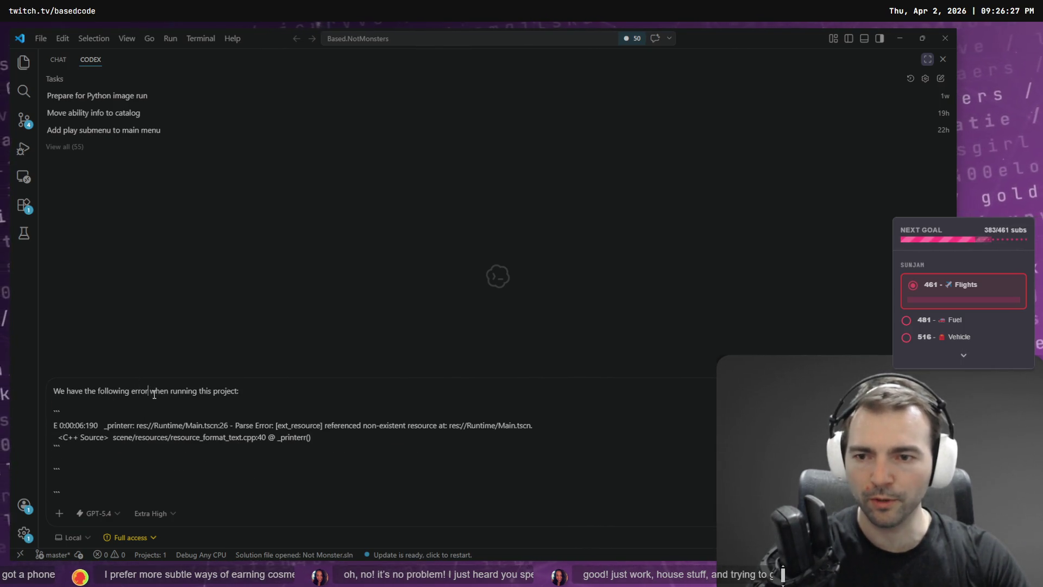
Dismiss Godot's scene-loading alert and copy the NullReferenceException error.
key(alt+Tab)
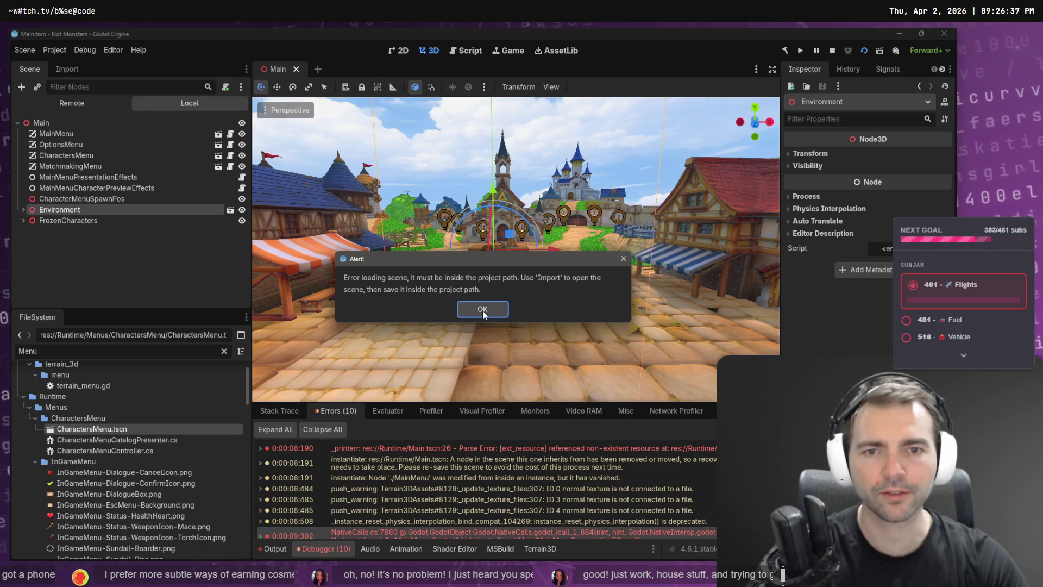
click(483, 309)
scroll(450, 517, down, 1)
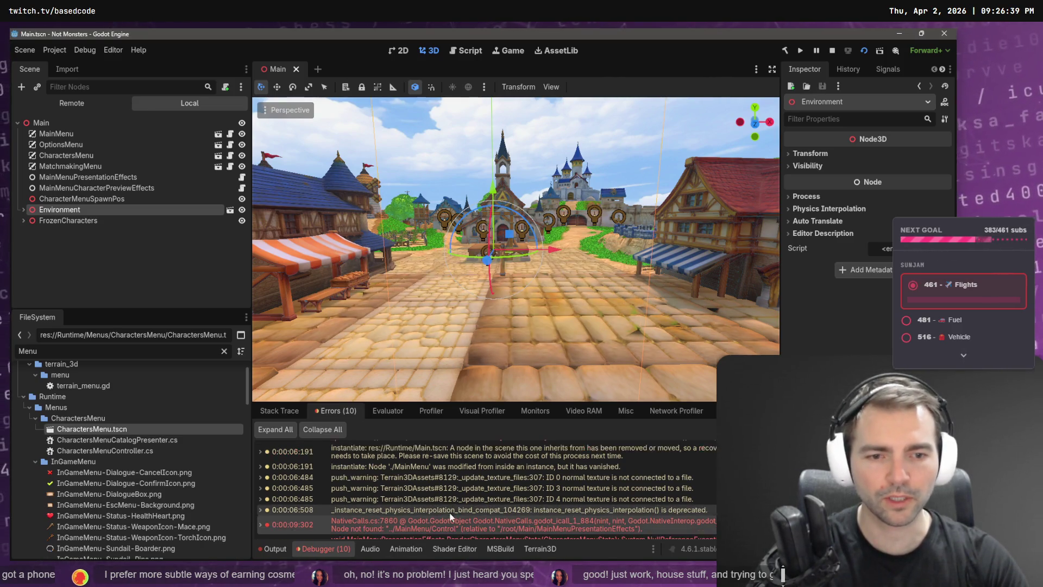
scroll(450, 517, down, 3)
right_click(494, 488)
click(536, 494)
key(alt+Tab)
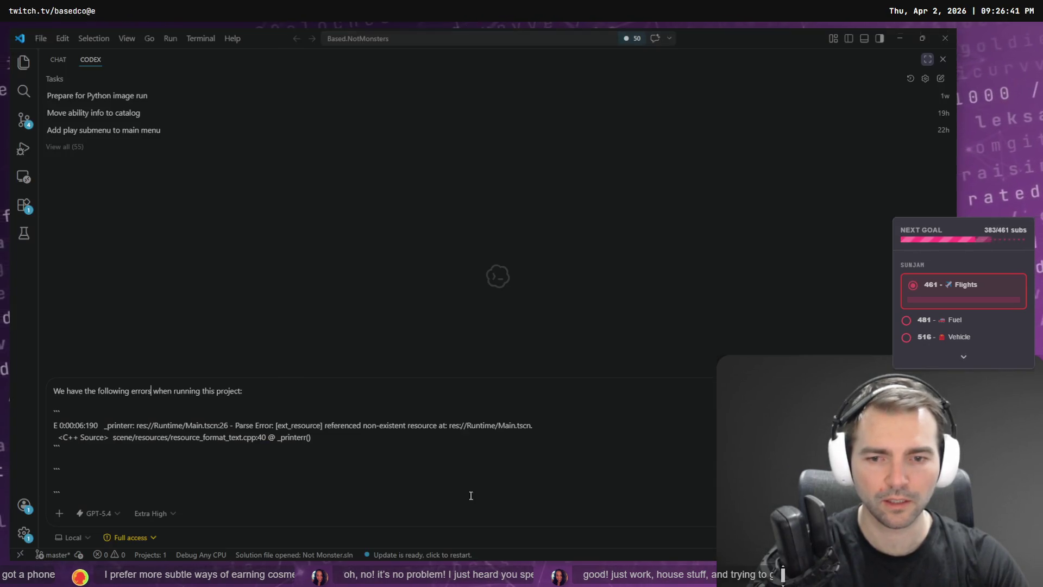
key(alt)
key(ctrl+v)
key(alt+Tab)
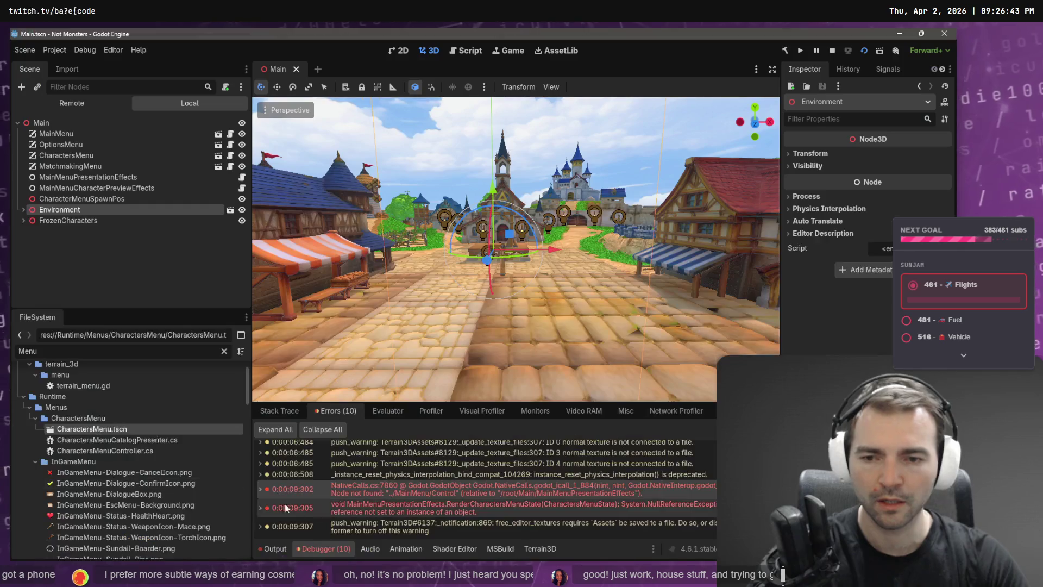
Paste the MainMenuPresentationEffects NullReferenceException stack trace into the prompt and submit it to Codex.
double_click(472, 507)
scroll(467, 510, down, 2)
right_click(540, 510)
click(560, 516)
key(alt+Tab)
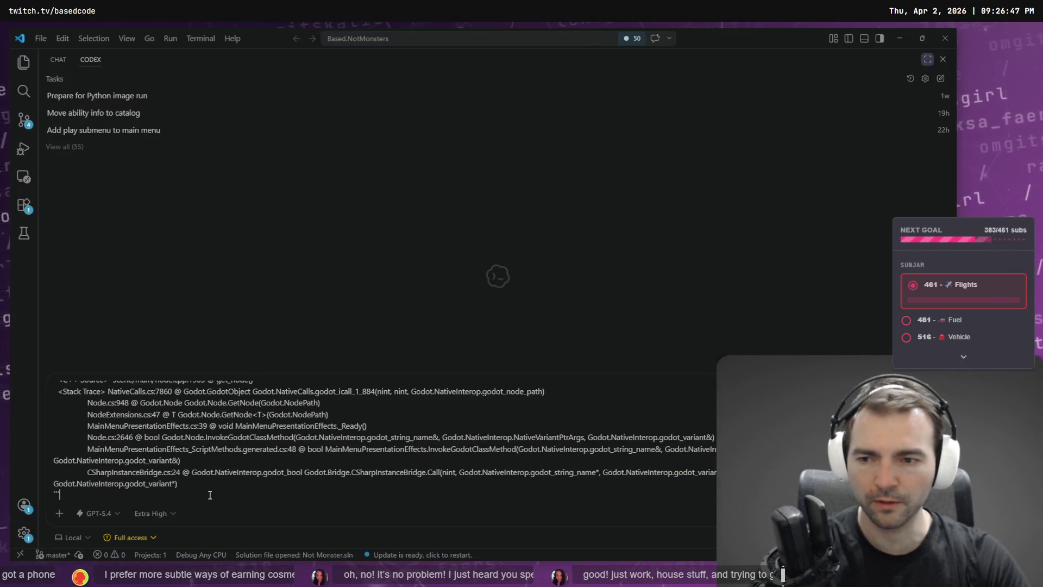
key(shift+Return)
key(shift+Return)
text(```)
key(shift+Return)
key(shift+Return)
text(`)
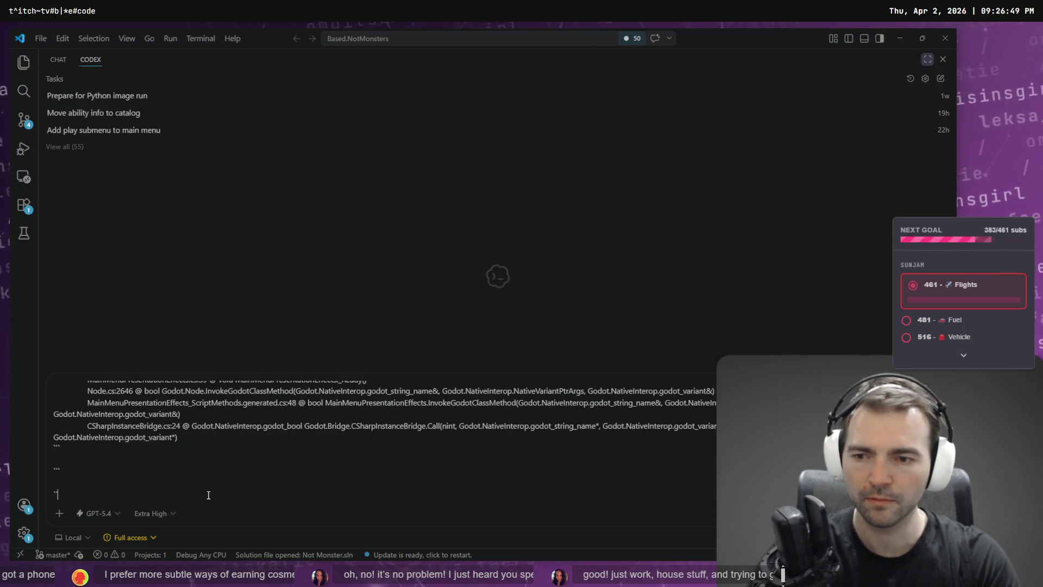
key(ctrl+z)
key(Return)
key(alt+Tab)
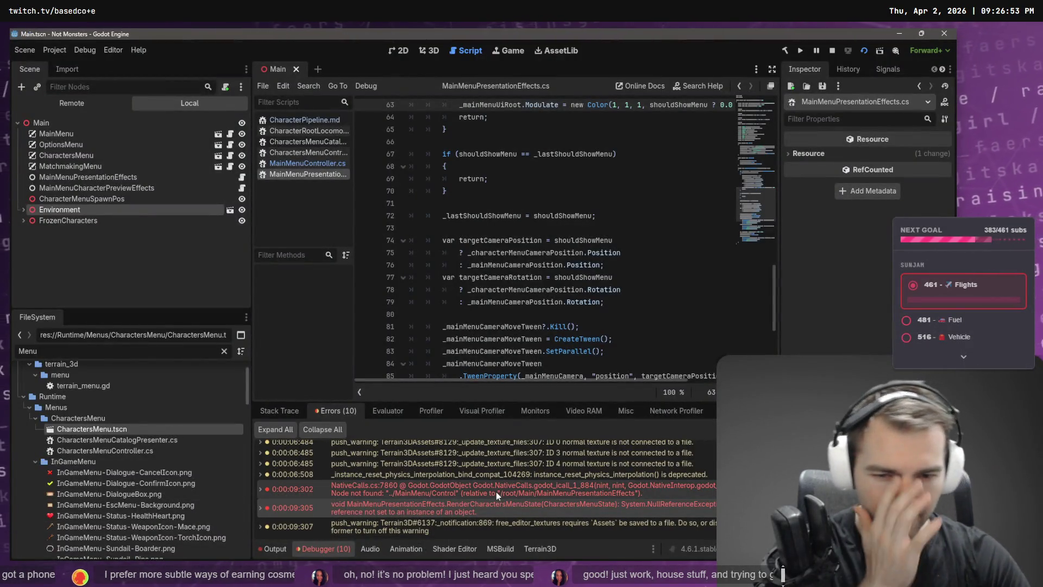
Minimize the Godot editor and focus the Codex follow-up field in VS Code.
scroll(495, 500, up, 1)
scroll(584, 473, up, 1)
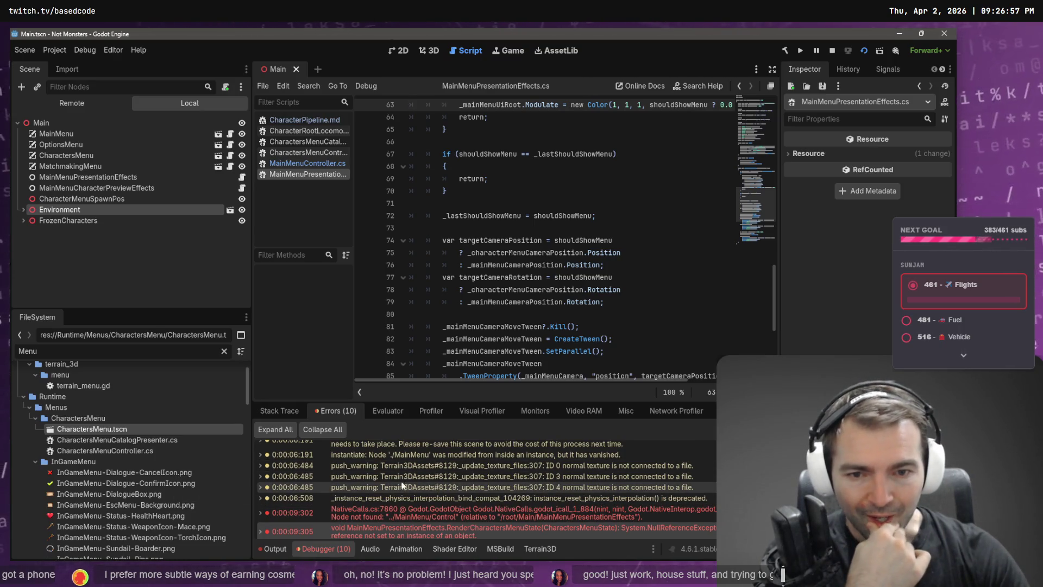
scroll(435, 484, up, 2)
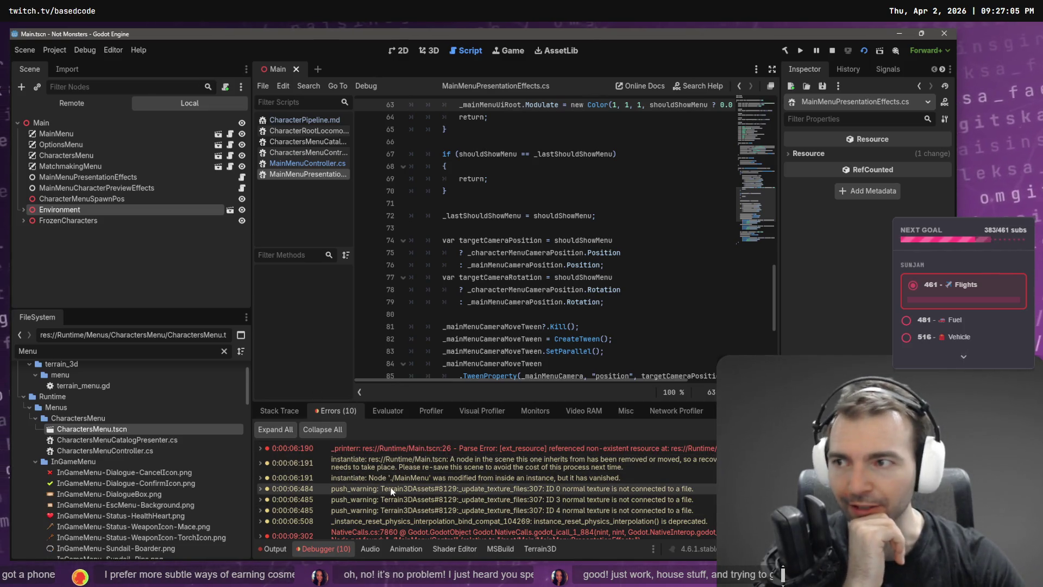
click(894, 32)
click(202, 482)
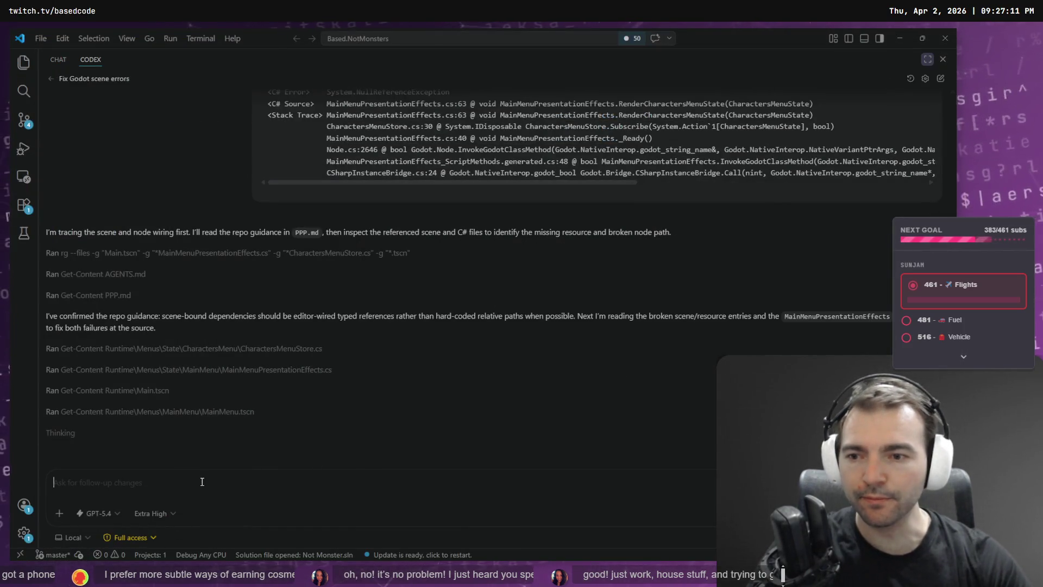
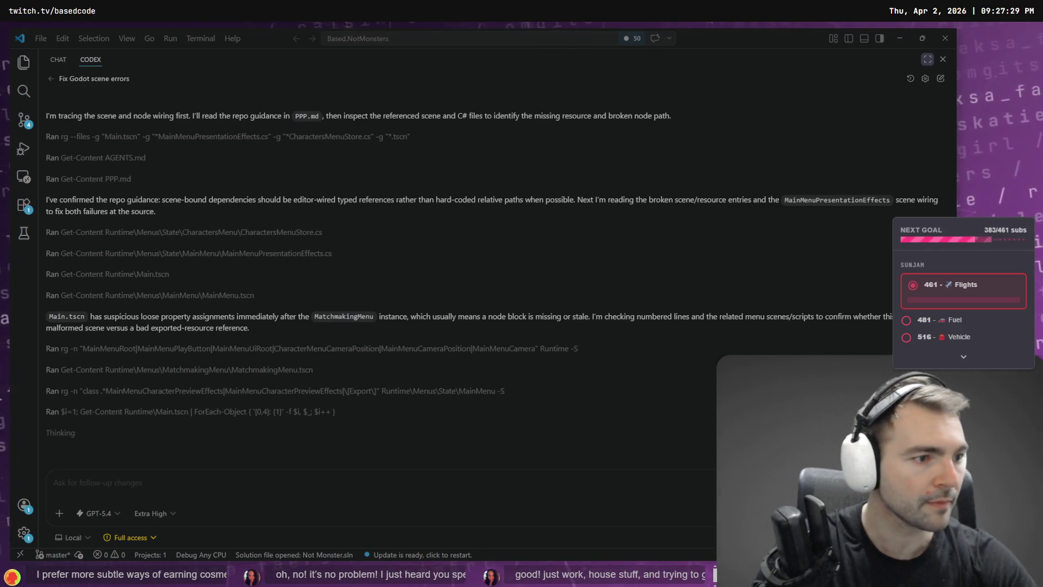
Bring Rider to the front and close the CharacterFormDefinition.cs tab.
key(alt+Tab)
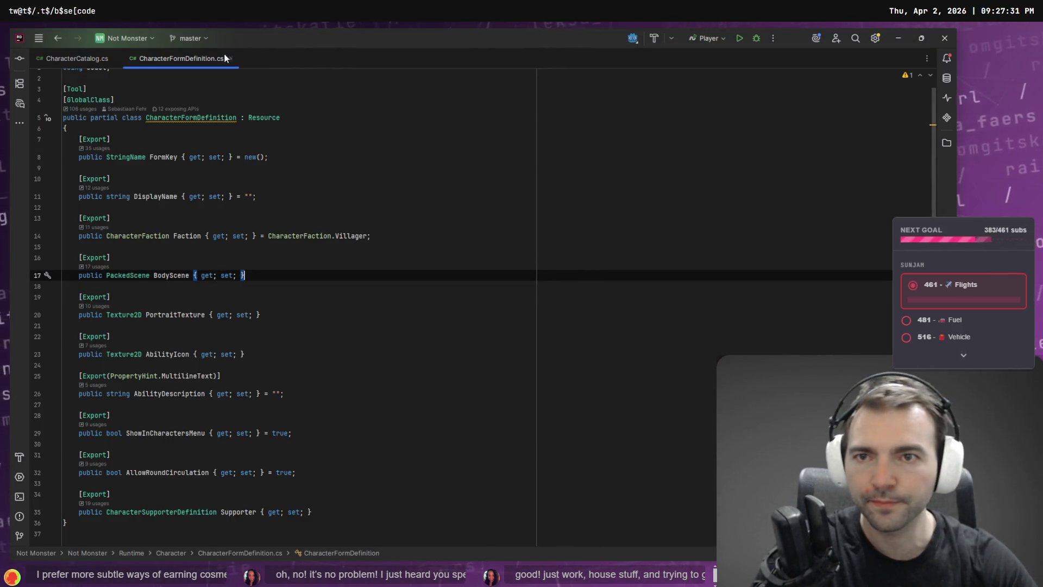
middle_click(148, 59)
Close CharacterCatalog.cs and open the Solution tree at CameraLookController.cs.
middle_click(80, 63)
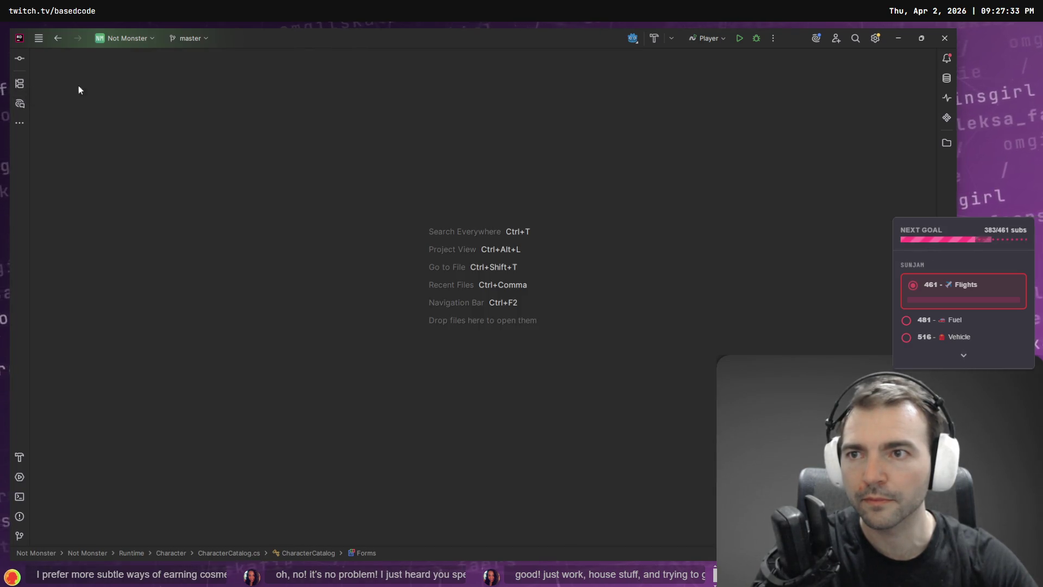
click(946, 142)
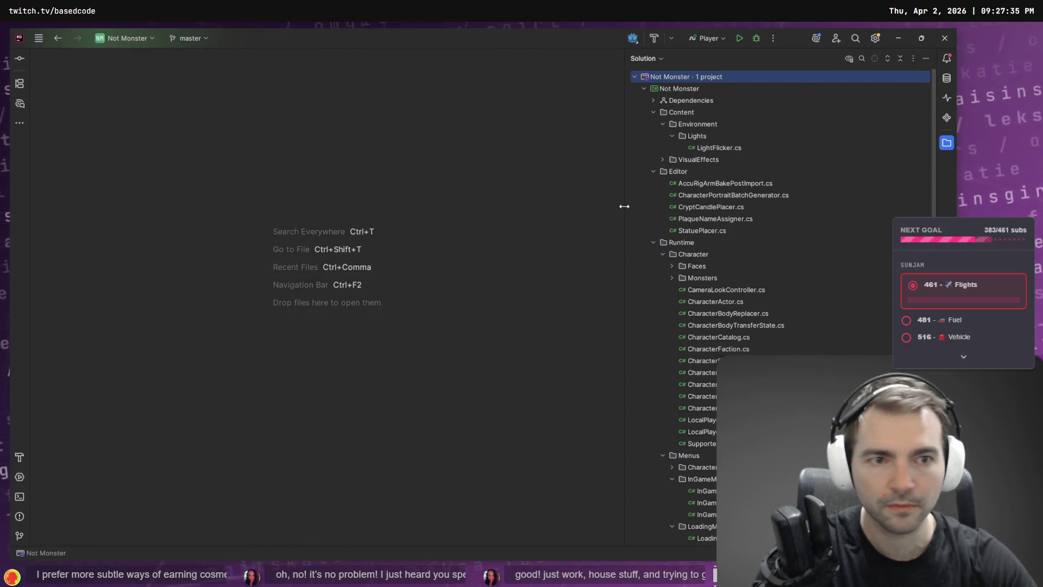
click(705, 289)
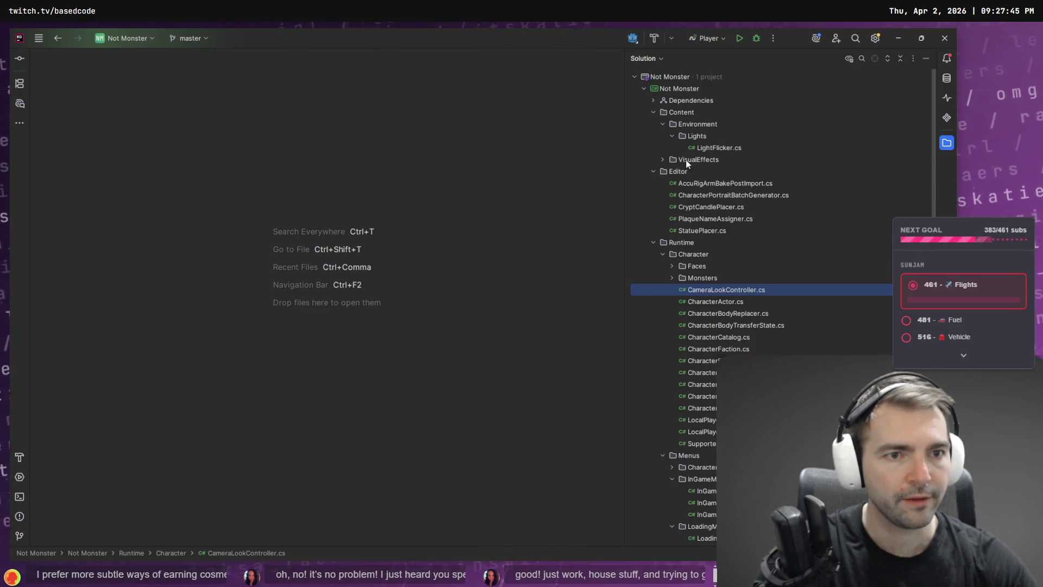
Expand the CharactersMenu, MatchmakingMenu, OptionsMenu and State folders in the project tree.
scroll(709, 304, down, 5)
click(672, 325)
scroll(674, 327, down, 1)
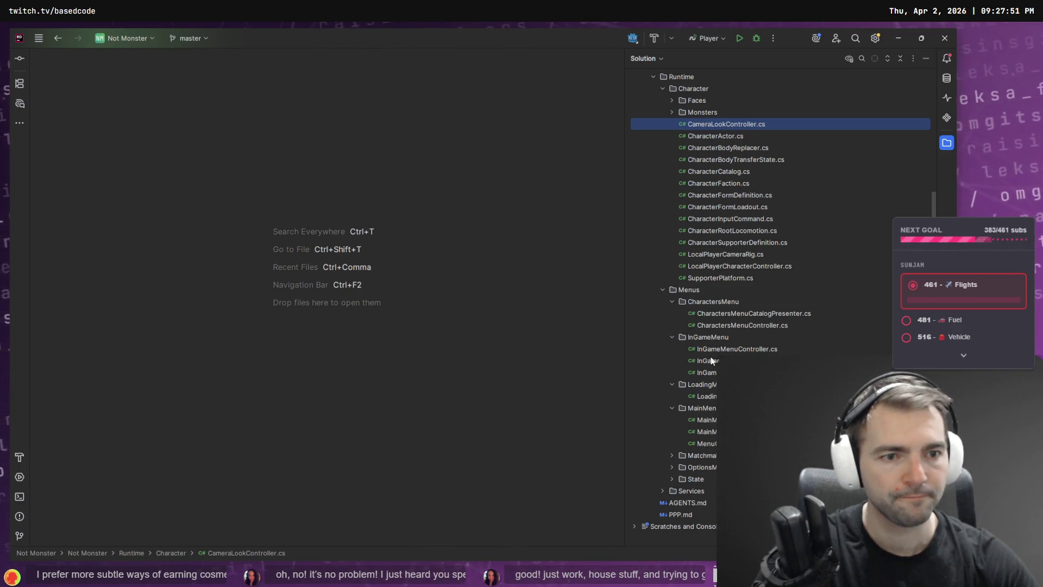
click(672, 457)
click(672, 467)
scroll(676, 468, down, 1)
click(672, 478)
scroll(677, 474, down, 2)
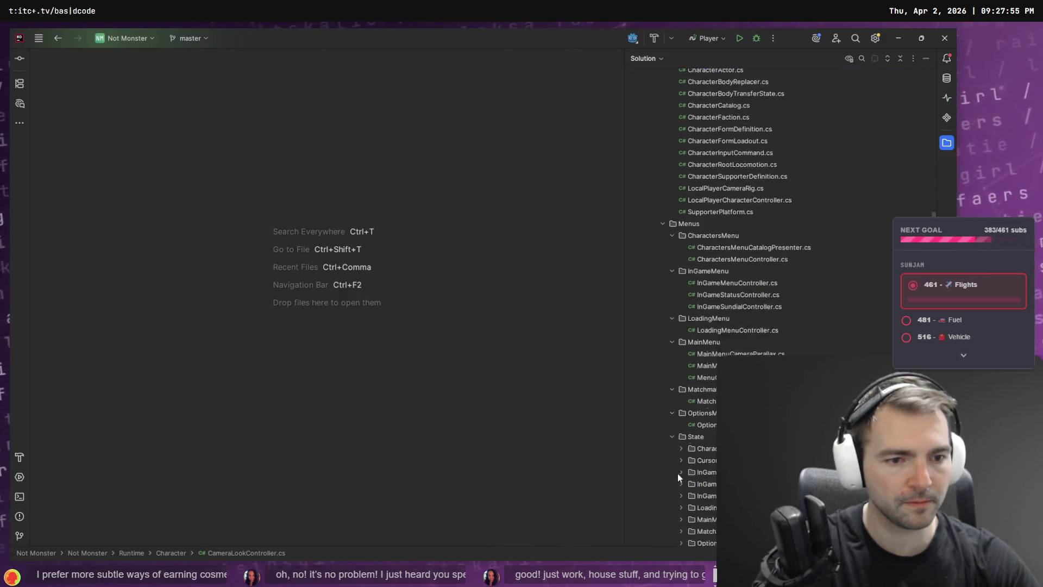
scroll(677, 474, down, 2)
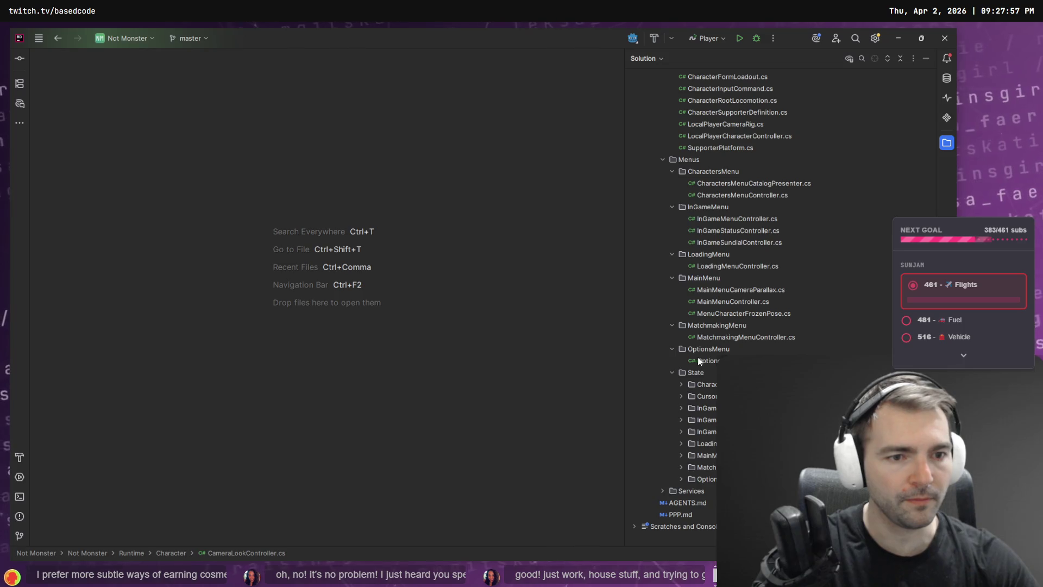
Select the MatchmakingMenu and InGameMenu folders, then minimize Rider.
click(746, 328)
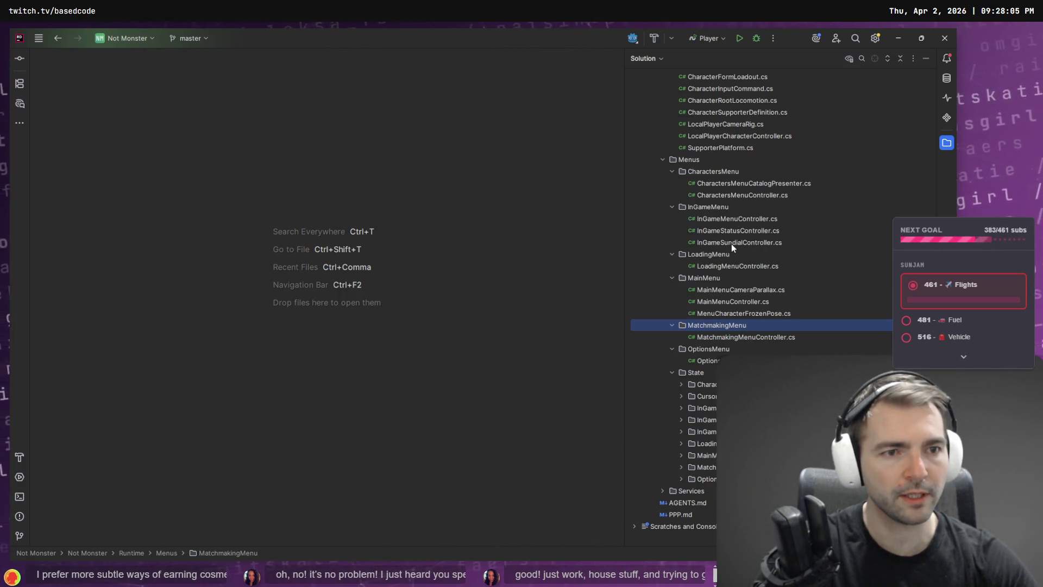
click(765, 207)
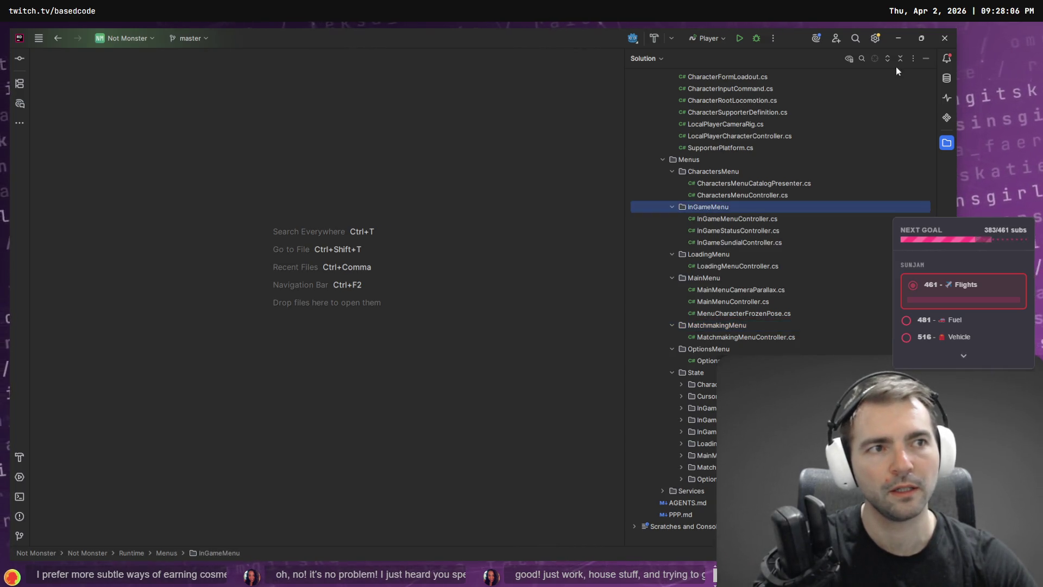
click(905, 33)
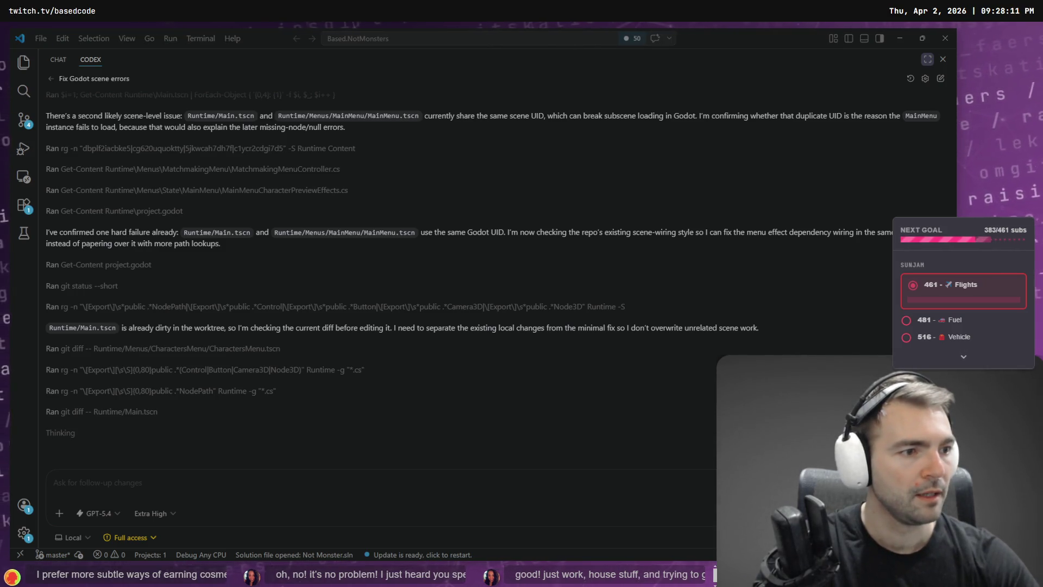
Show Godot's Main scene in the 3D workspace, then return to Rider.
key(alt+Tab)
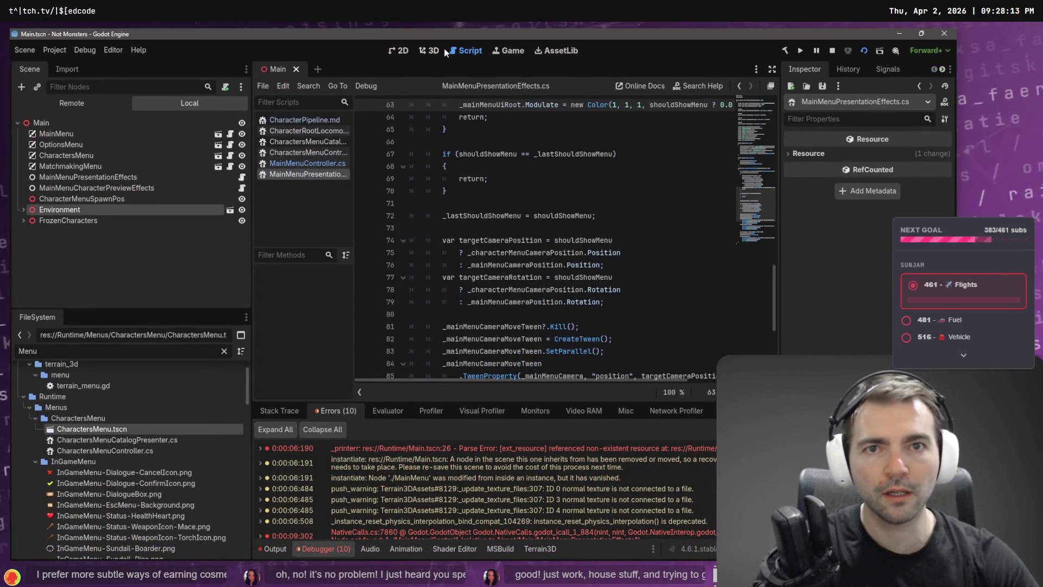
click(428, 50)
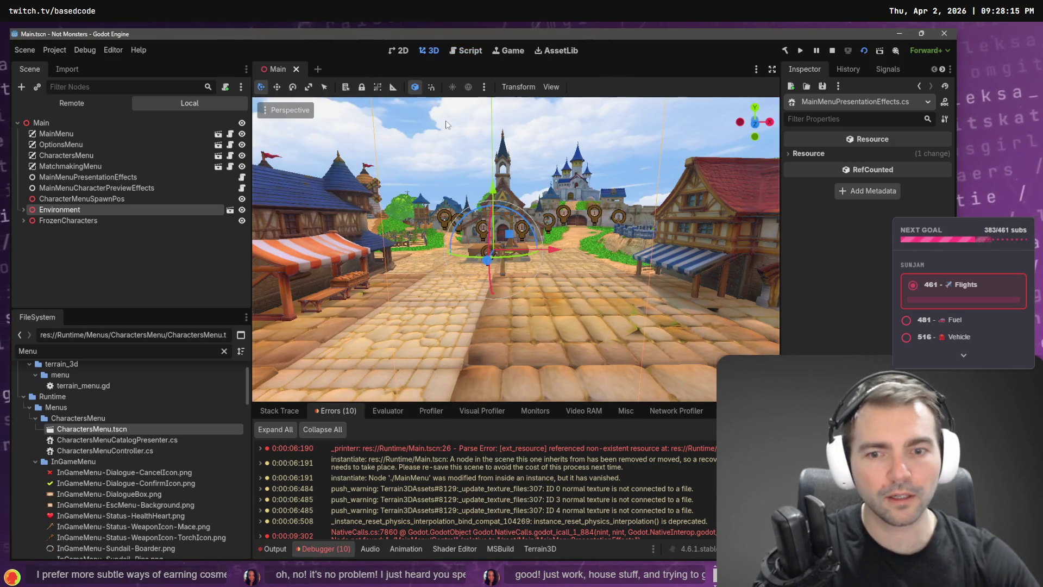
key(alt+Tab)
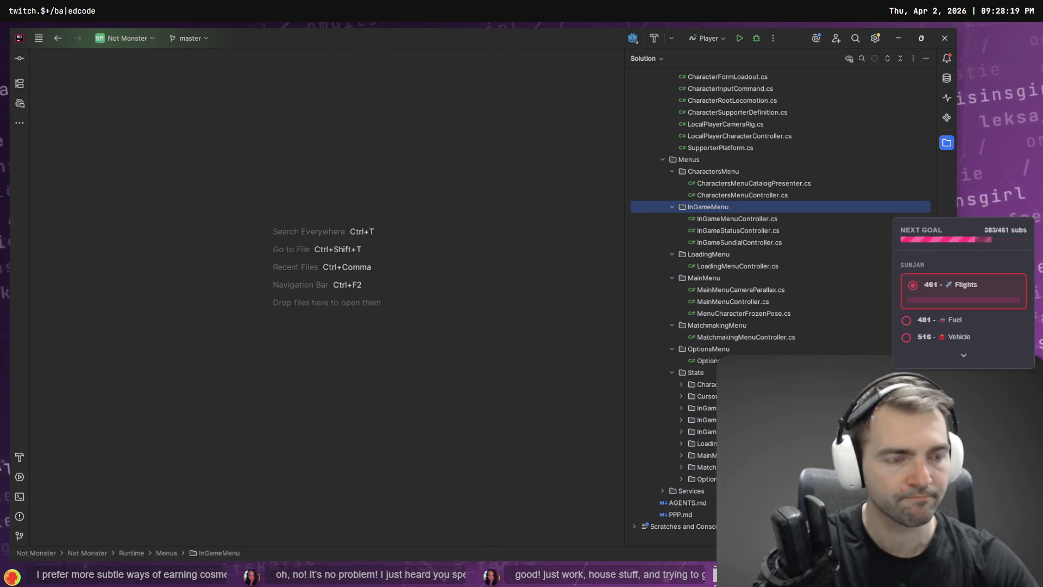
Search the project for 'Lobby' and cancel without opening anything.
scroll(929, 170, up, 10)
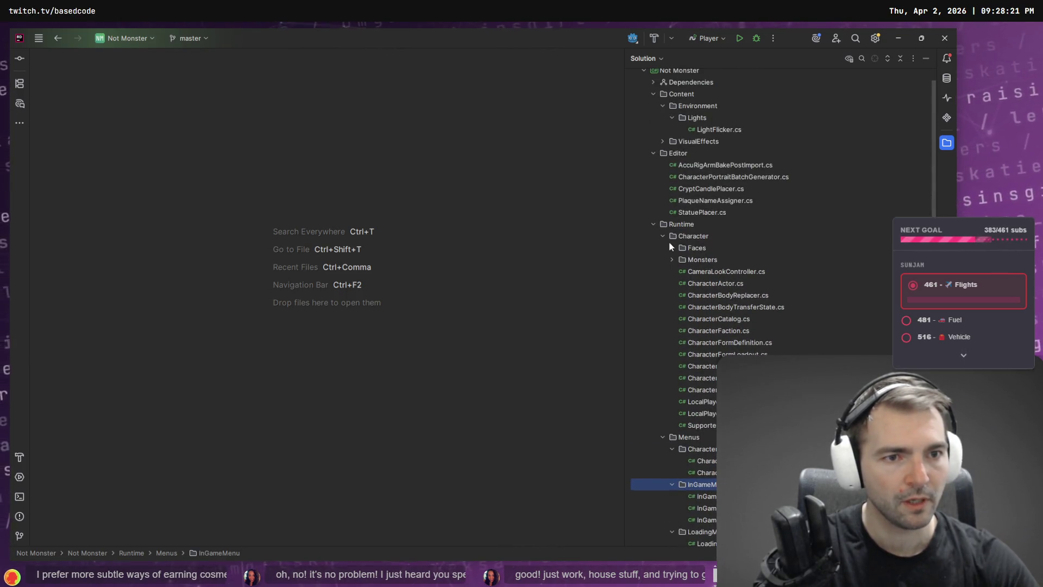
key(ctrl+t)
text(Lobby)
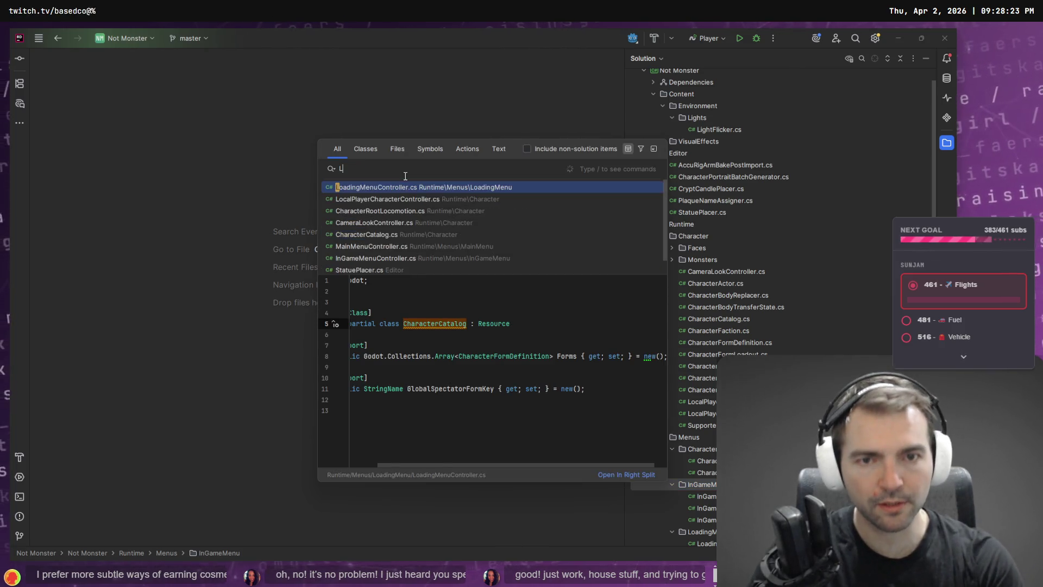
key(Escape)
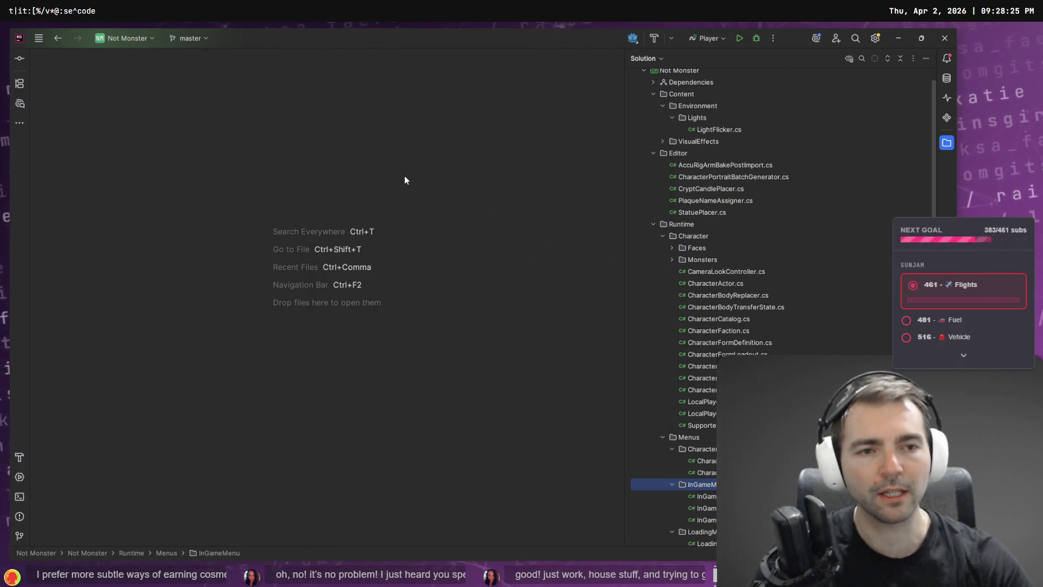
Peek into the Faces, Monsters and State/CharactersMenu folders, collapsing each again.
click(671, 248)
click(671, 248)
click(672, 260)
click(671, 261)
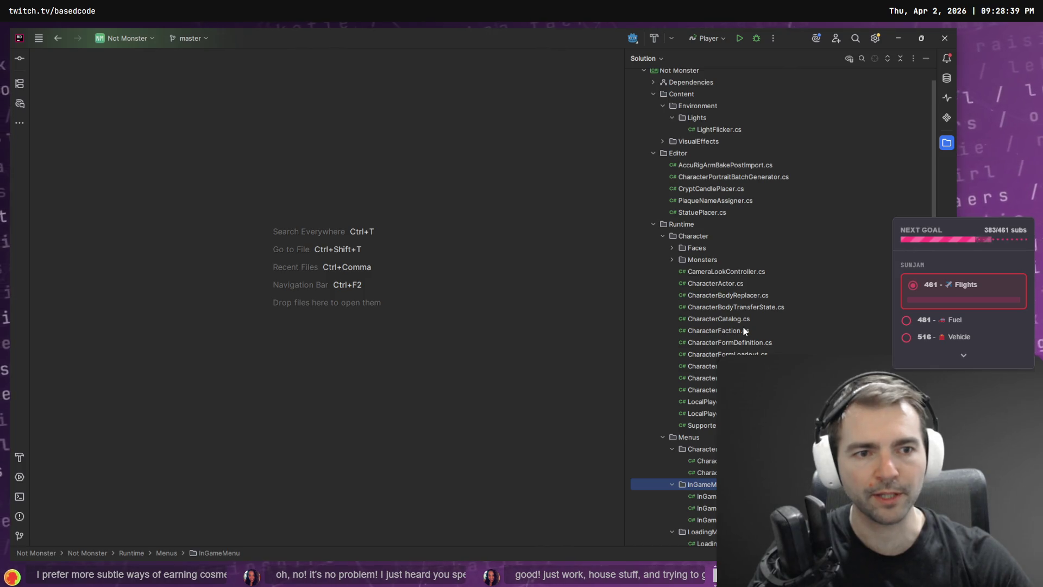
scroll(718, 261, up, 1)
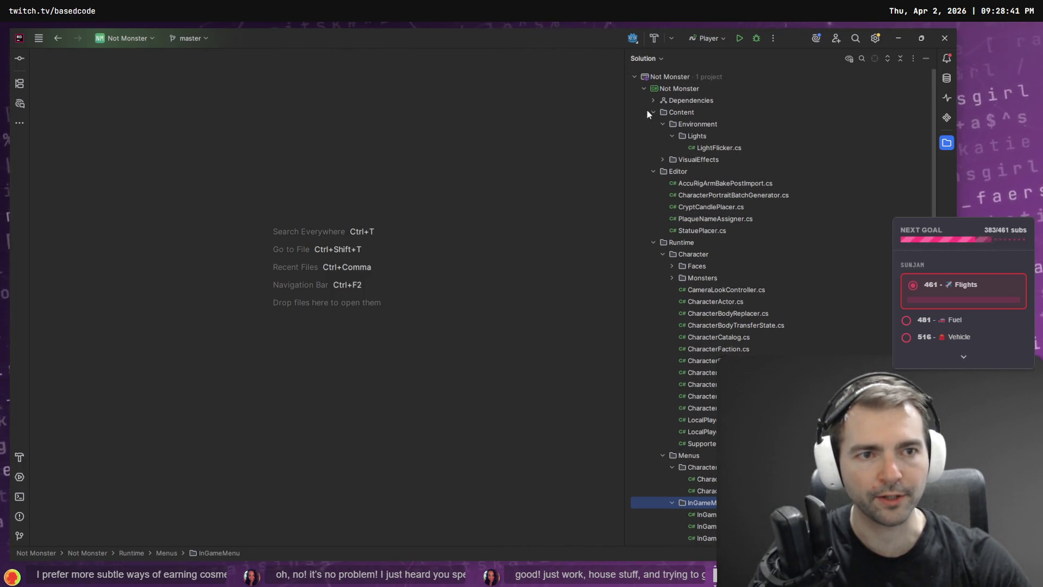
scroll(703, 246, down, 5)
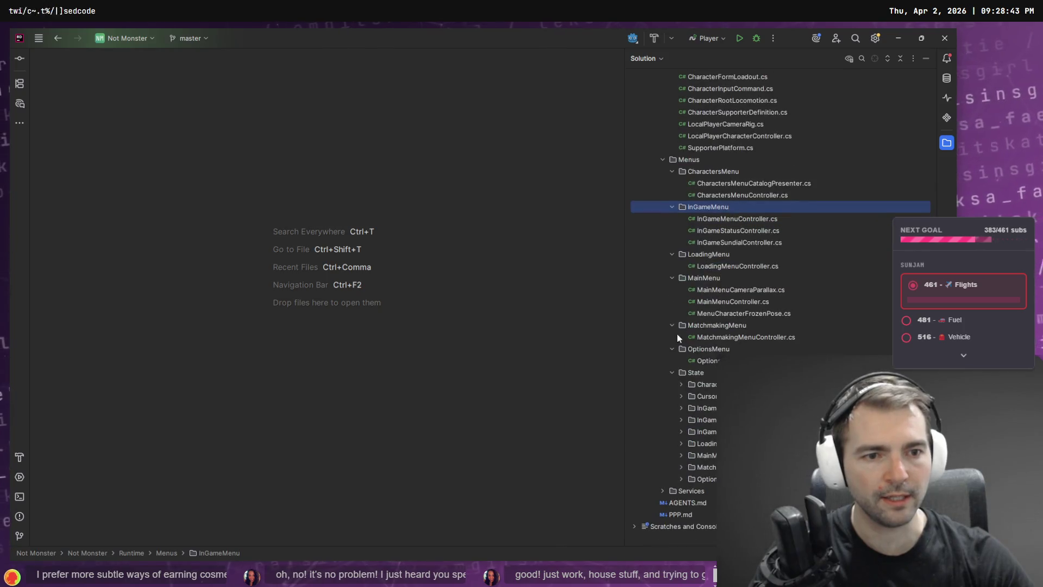
click(681, 385)
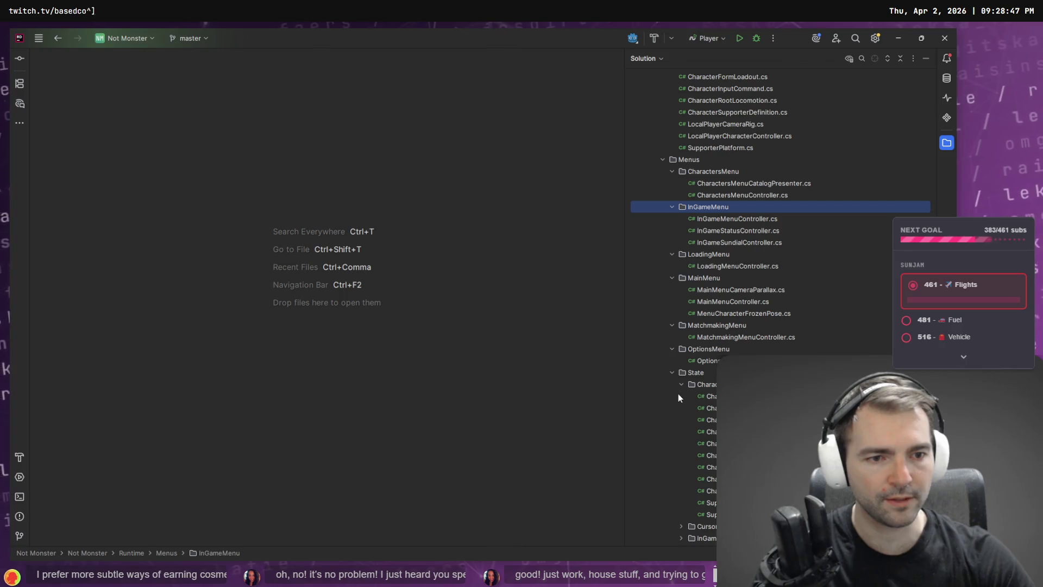
click(681, 384)
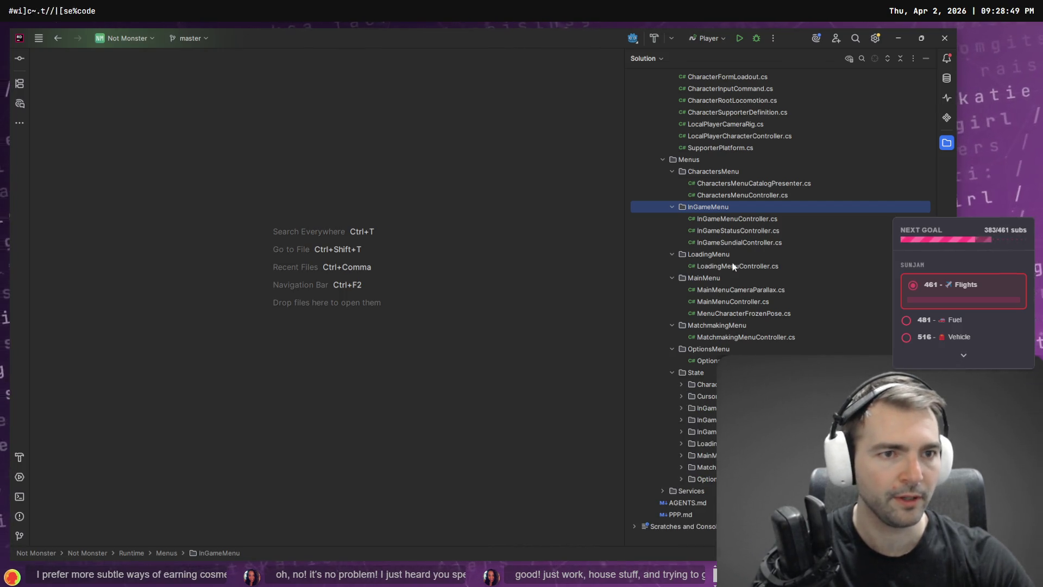
Expand the Services folder and select its LocalPlayerInput subfolder.
scroll(732, 266, up, 5)
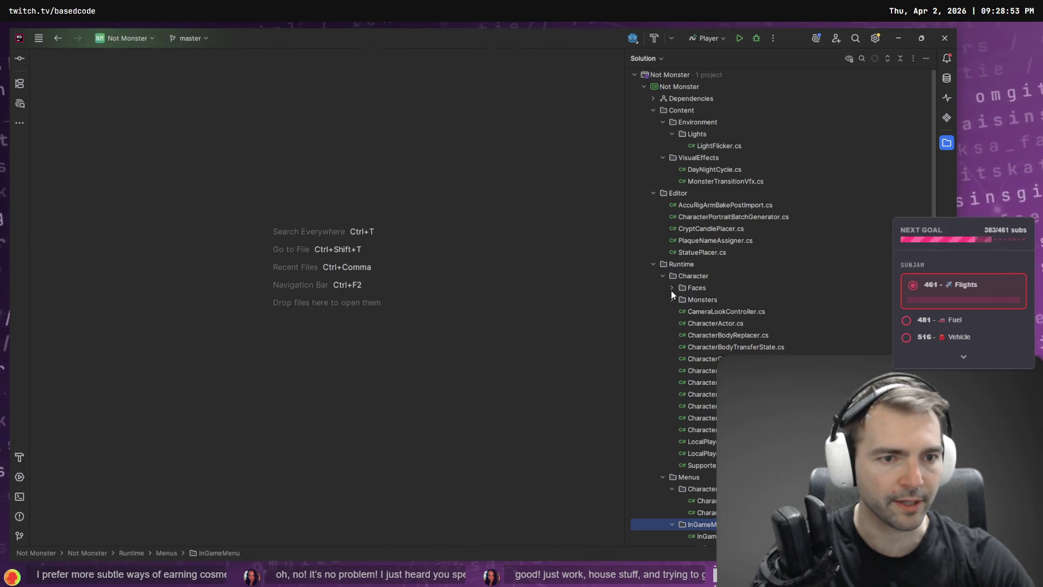
scroll(670, 292, down, 5)
scroll(668, 409, down, 1)
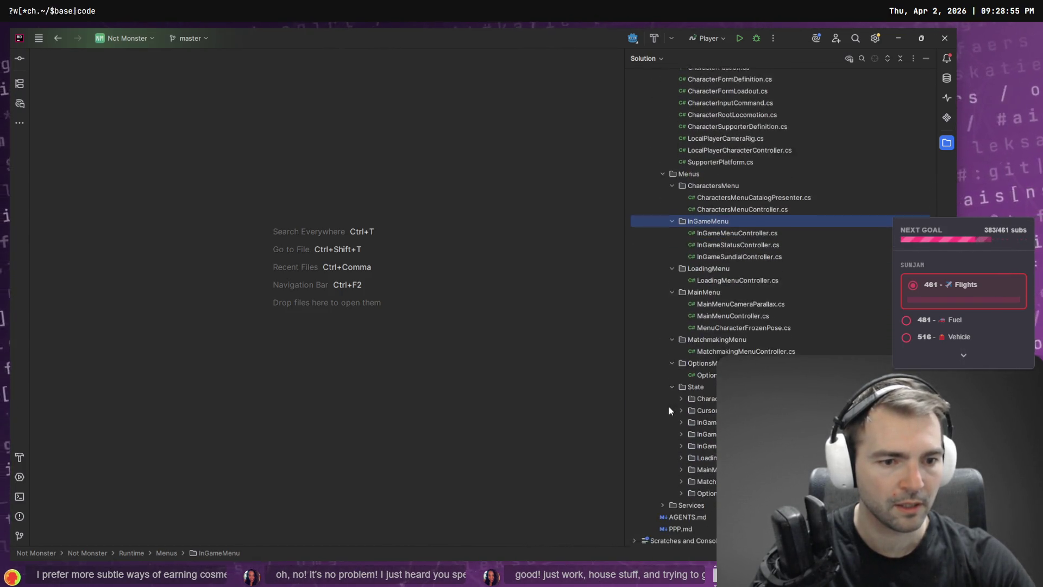
click(663, 490)
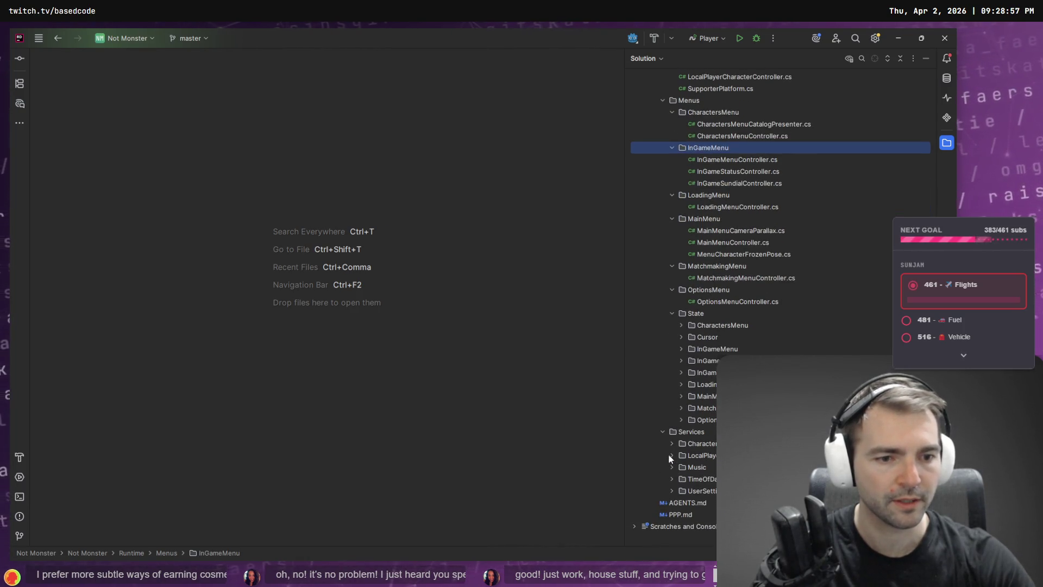
click(701, 456)
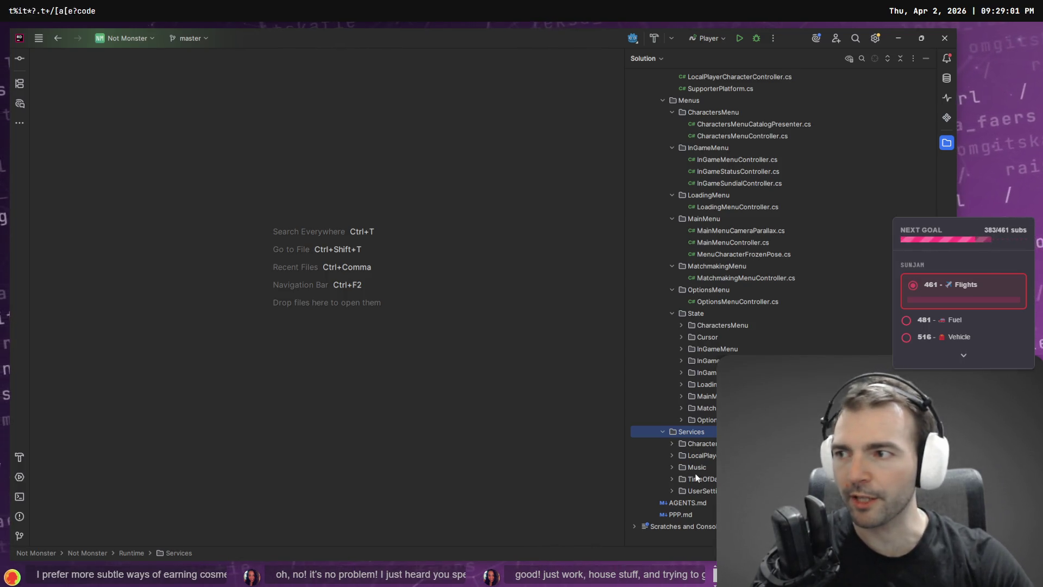
click(478, 264)
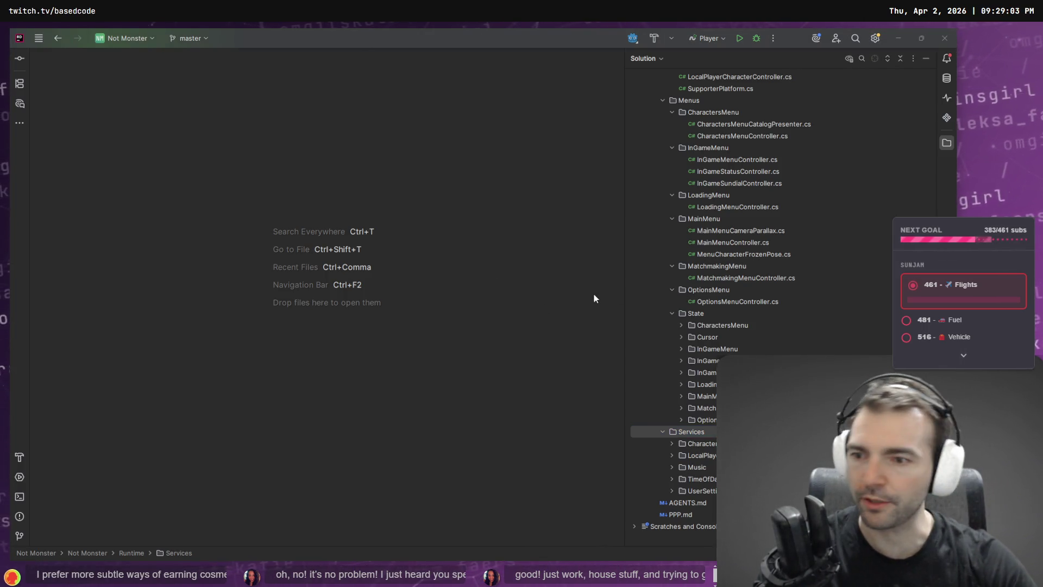
Widen the Solution panel and expand Services' CharacterCatalog folder, then switch to the Codex chat.
click(608, 240)
mouse_move(623, 223)
mouse_down()
mouse_move(268, 230)
mouse_move(476, 228)
mouse_up()
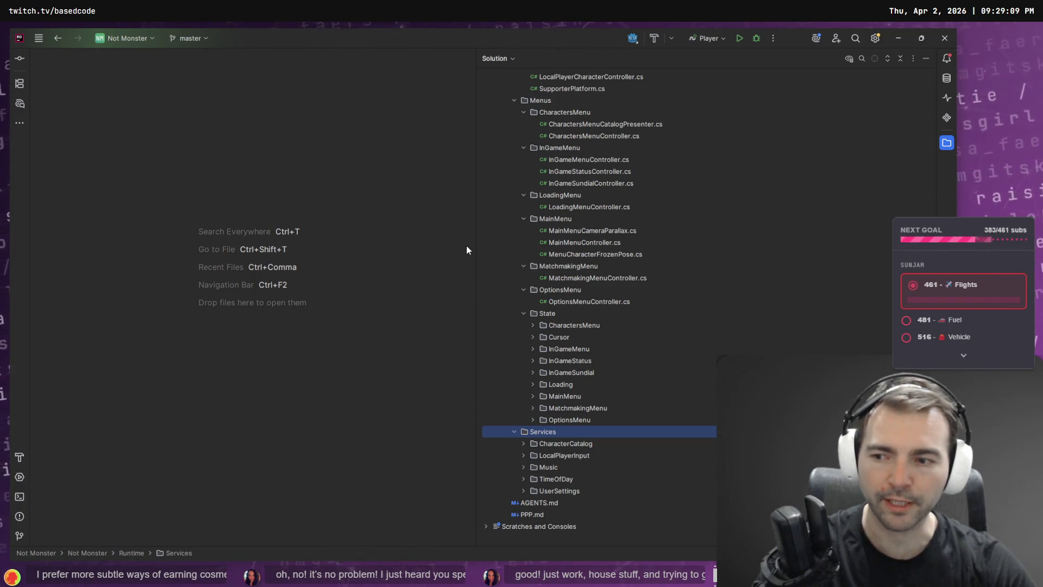
click(563, 455)
click(569, 438)
double_click(571, 443)
scroll(602, 445, down, 1)
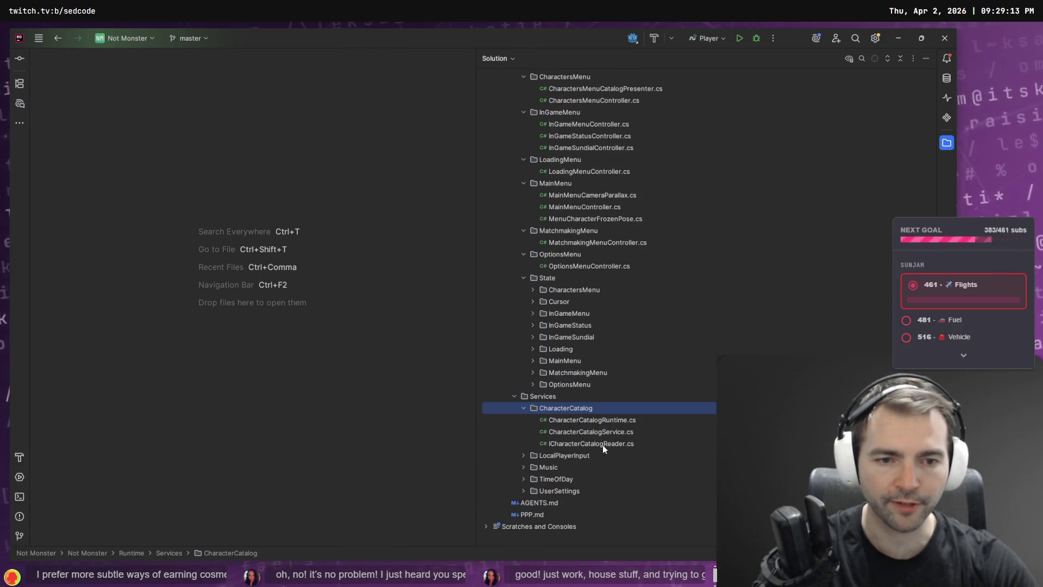
key(alt+Tab)
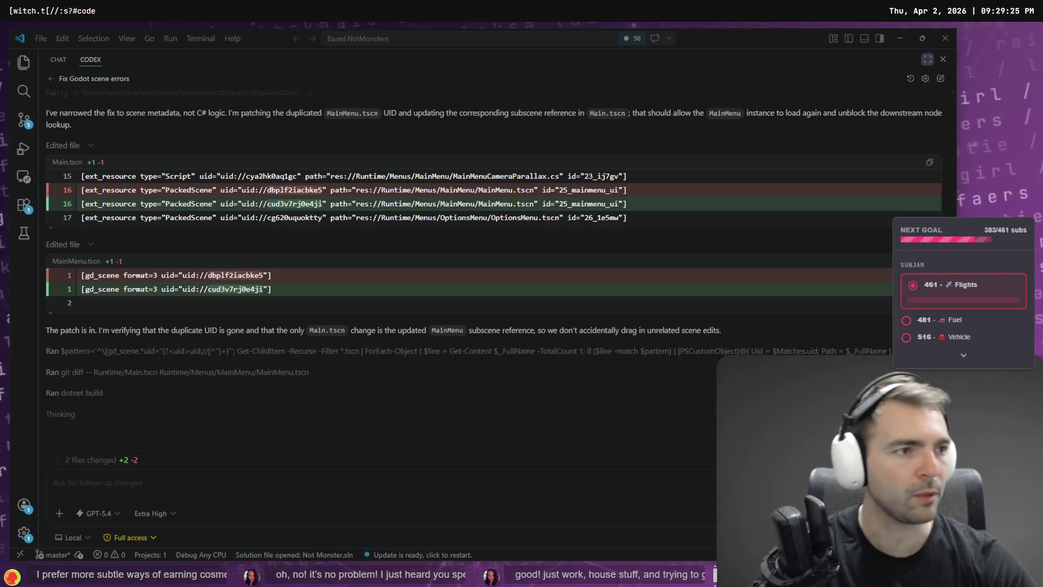
Reload Main.tscn from disk in Godot, then return to the Codex chat.
key(alt+Tab)
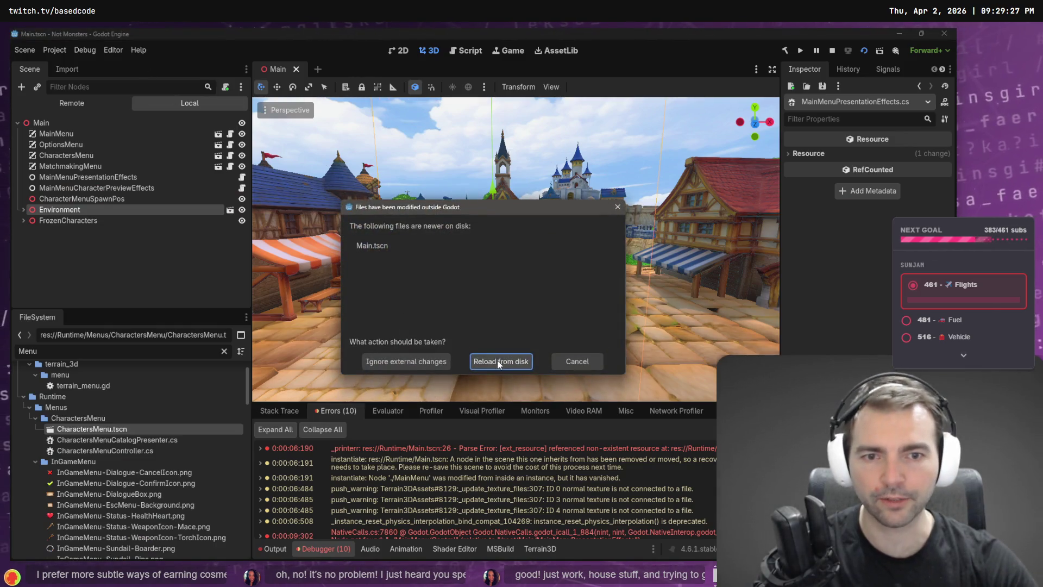
click(499, 361)
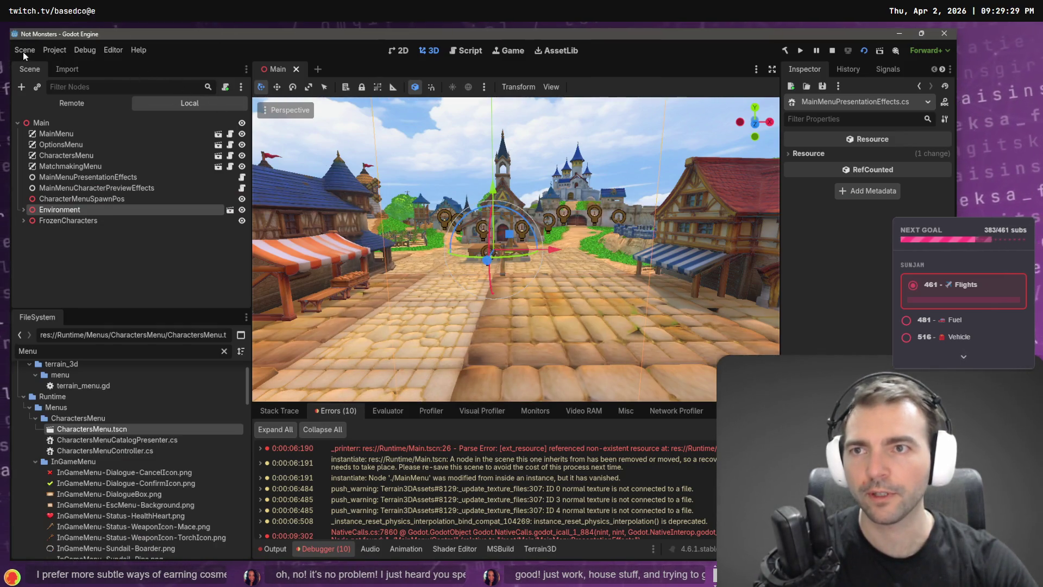
key(alt+Tab)
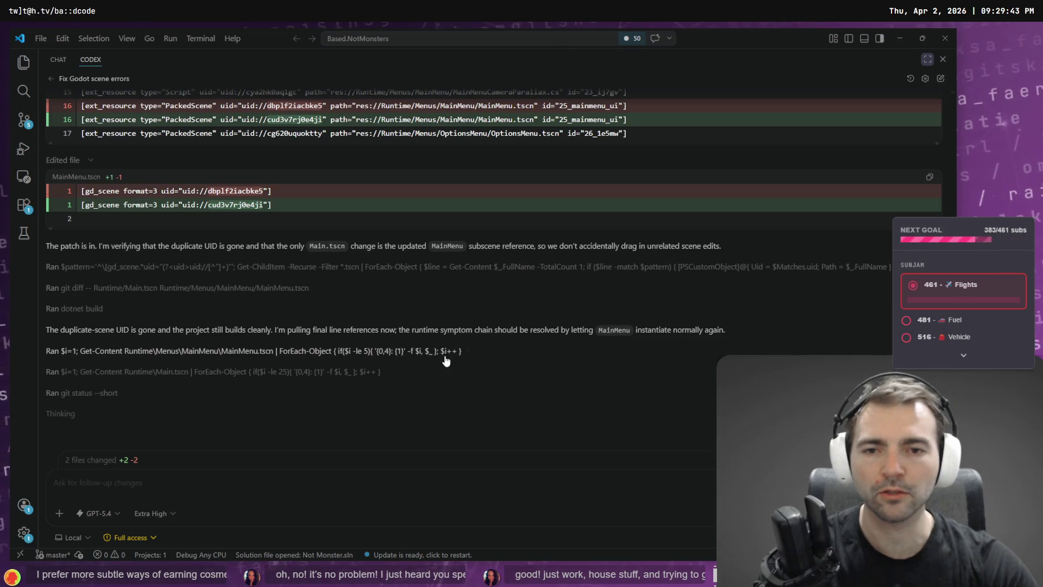
Check the finished Codex reply, then build and run the game from Godot.
key(alt+Tab)
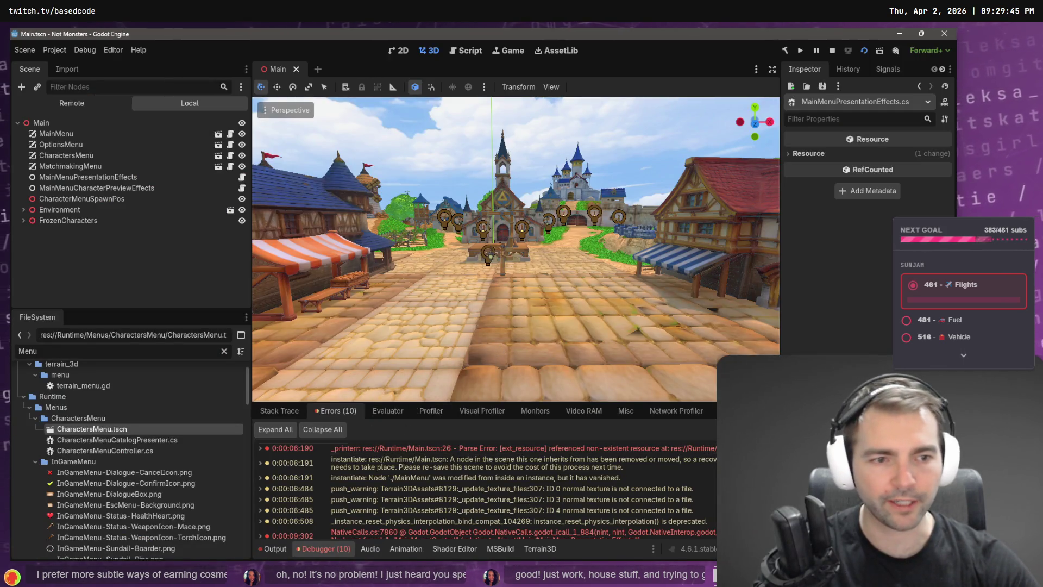
key(alt+Tab)
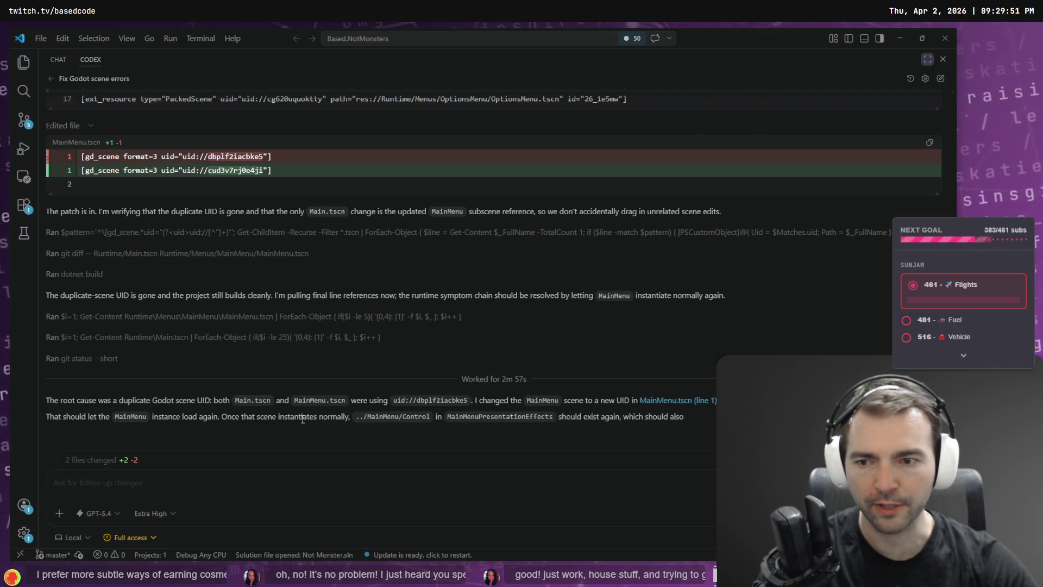
key(alt+Tab)
click(801, 51)
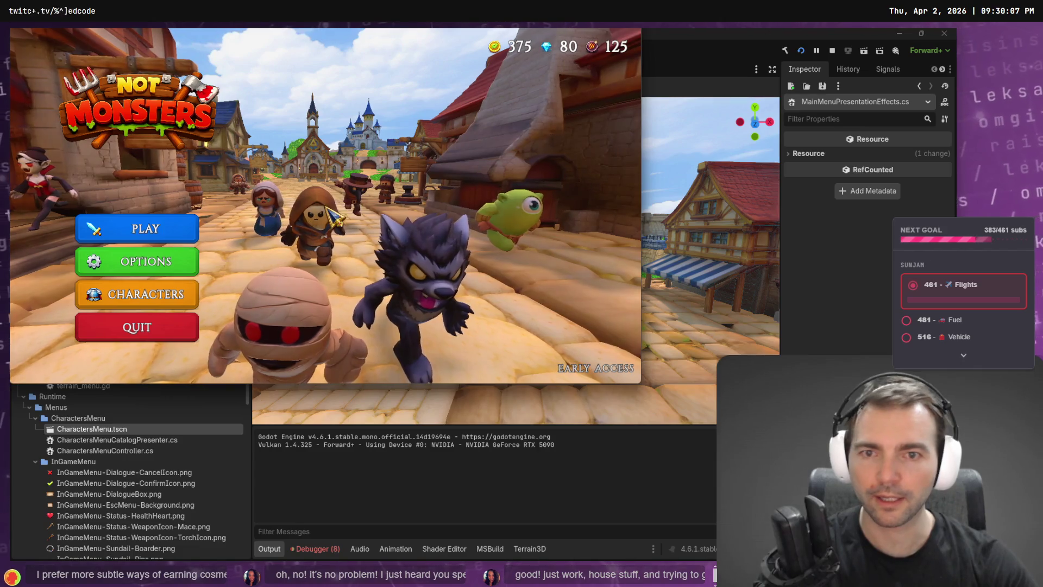
Check the game's Options Video screen, move the game window left, and open Characters.
click(185, 265)
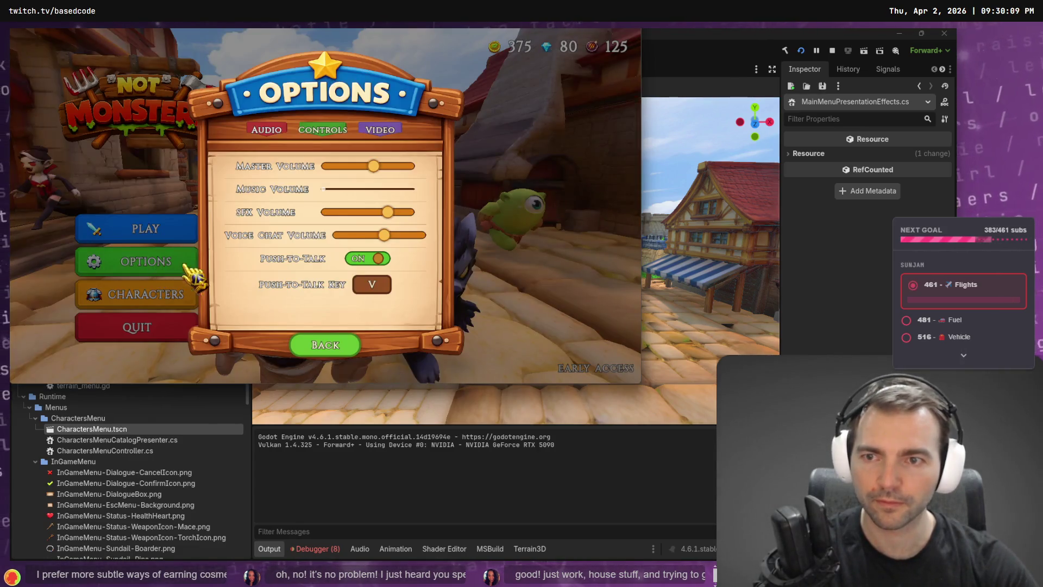
click(372, 136)
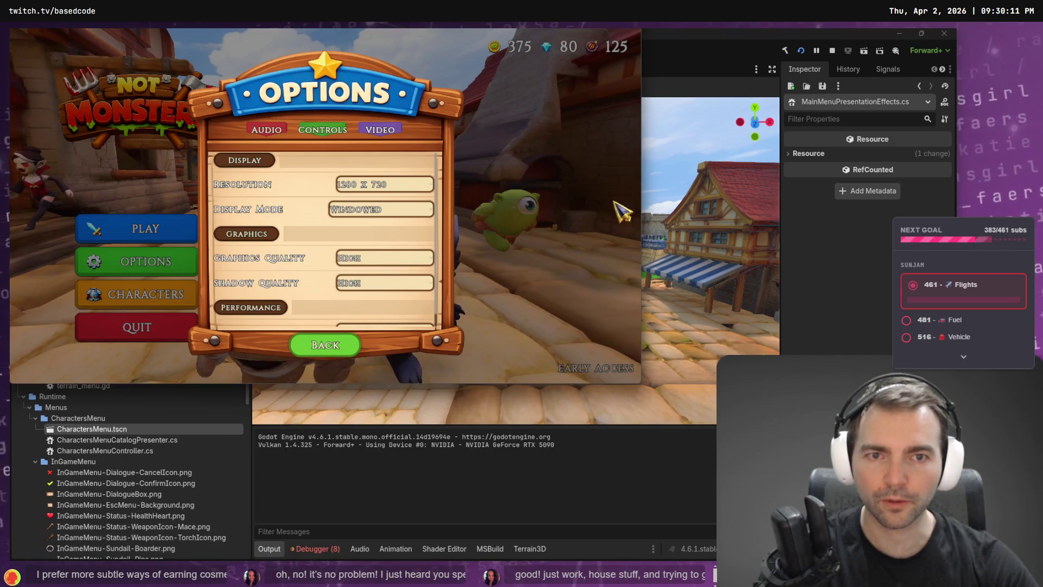
key(Escape)
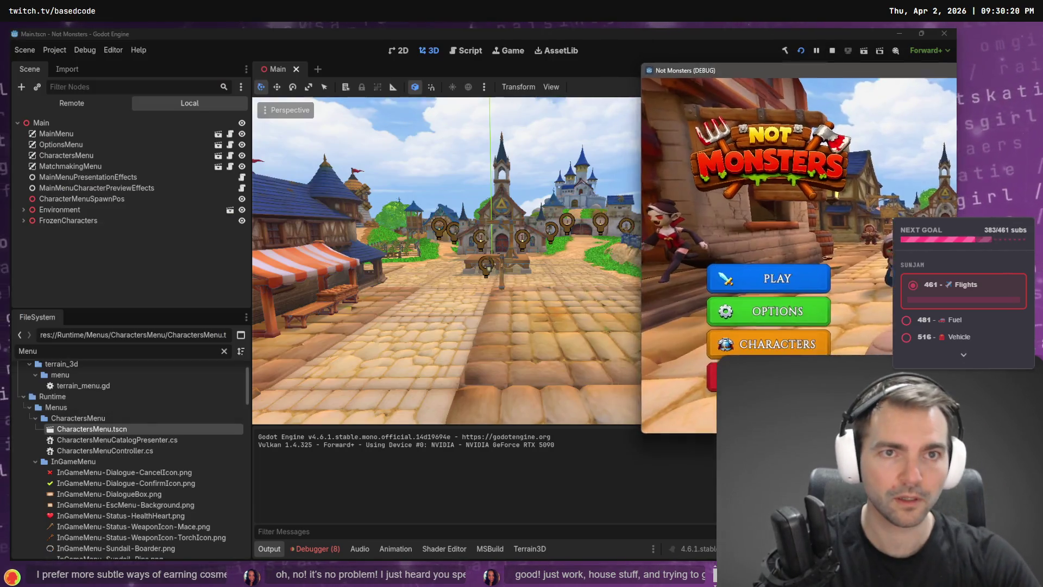
mouse_move(912, 74)
mouse_down()
mouse_move(357, 70)
mouse_move(369, 59)
mouse_up()
click(188, 334)
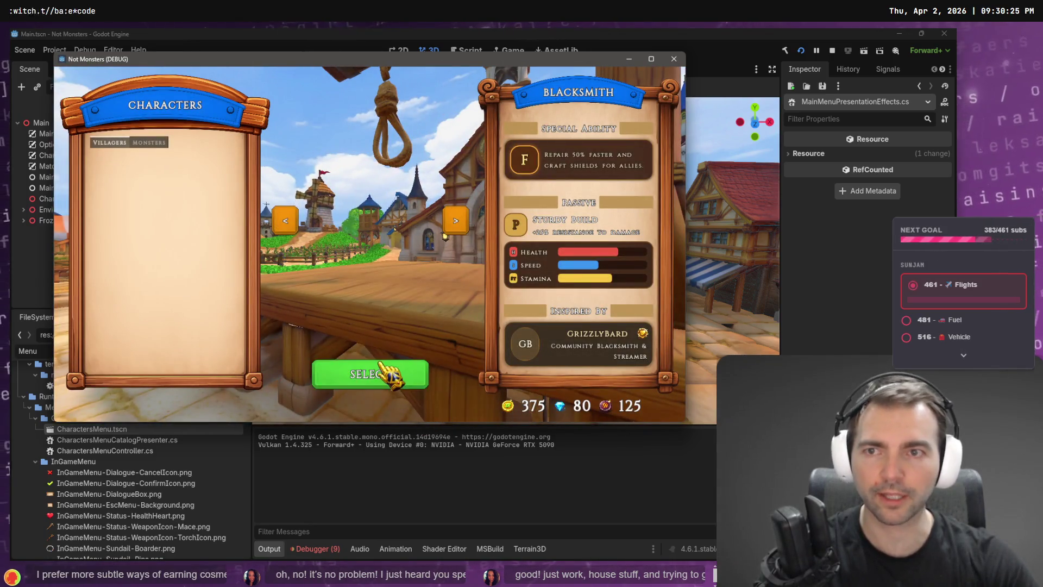
Copy the Characters menu node-not-found error from Godot's debugger Errors list.
click(334, 551)
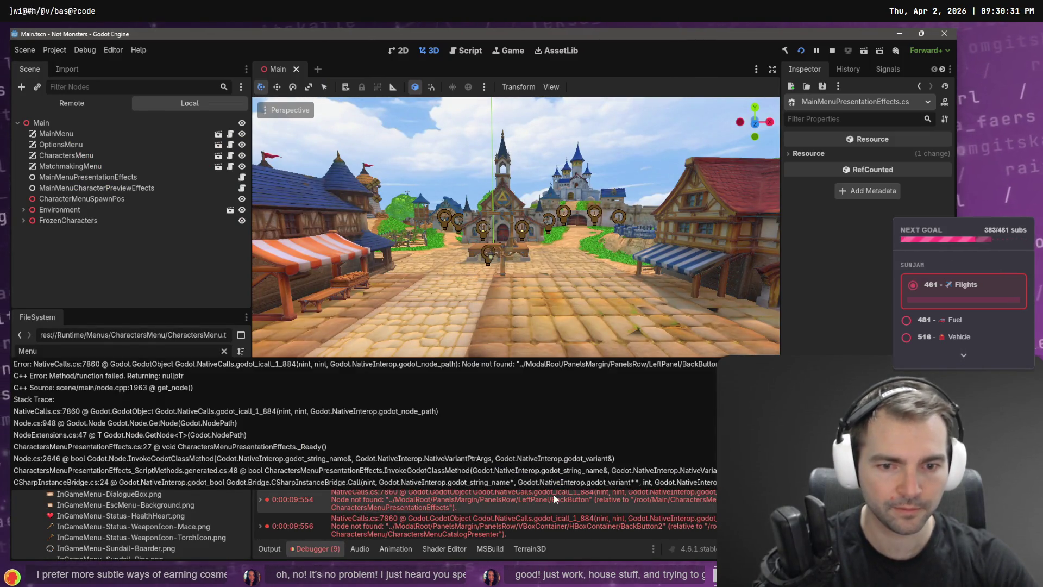
click(553, 495)
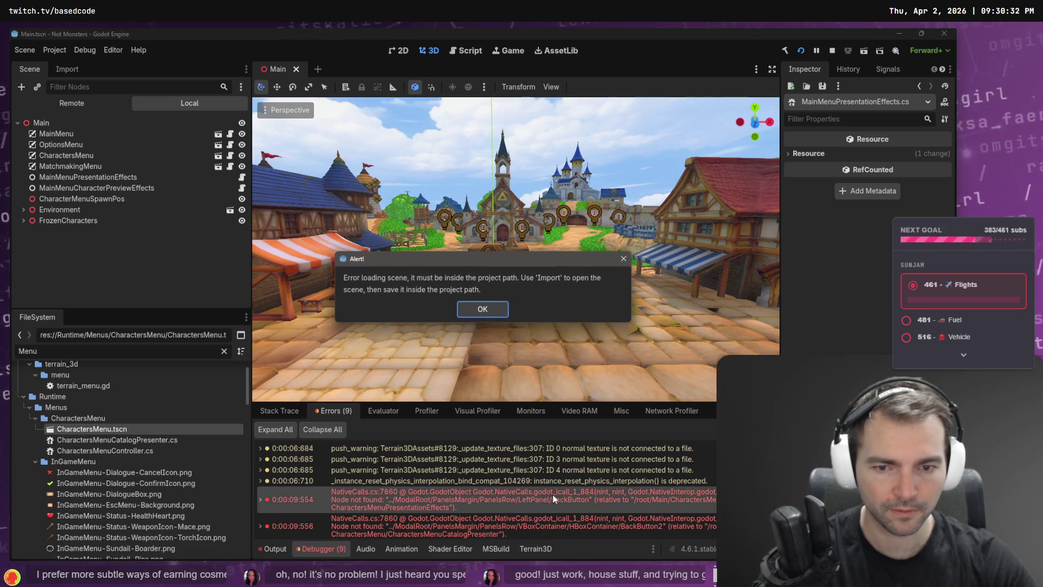
click(480, 312)
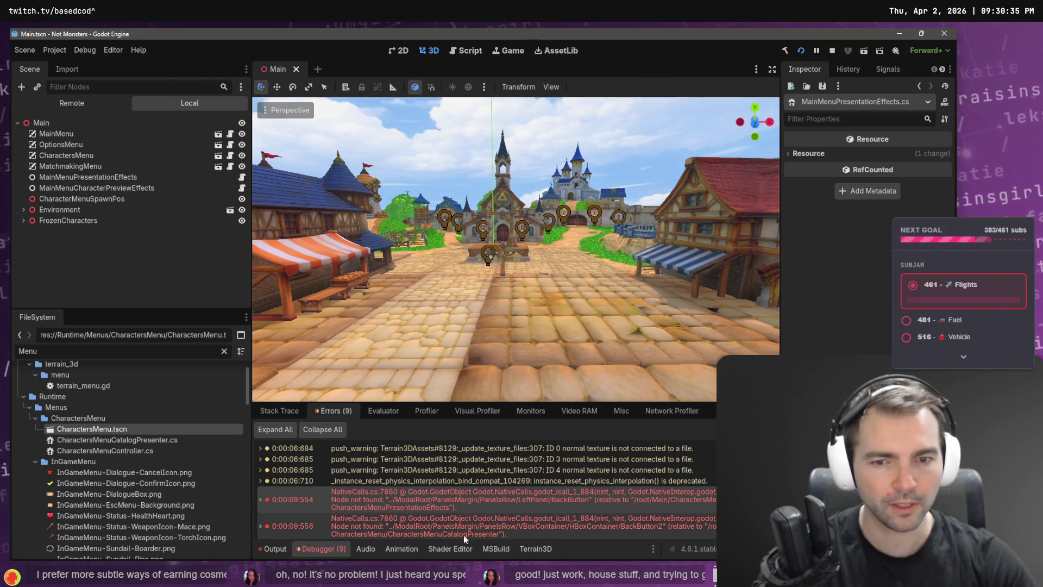
right_click(471, 503)
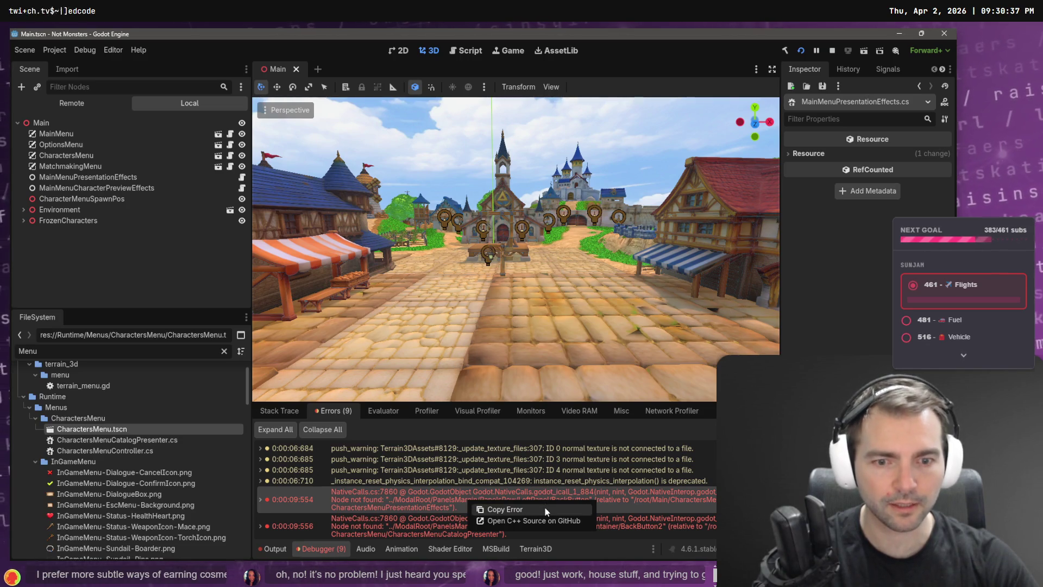
click(545, 508)
scroll(537, 506, down, 3)
key(F5)
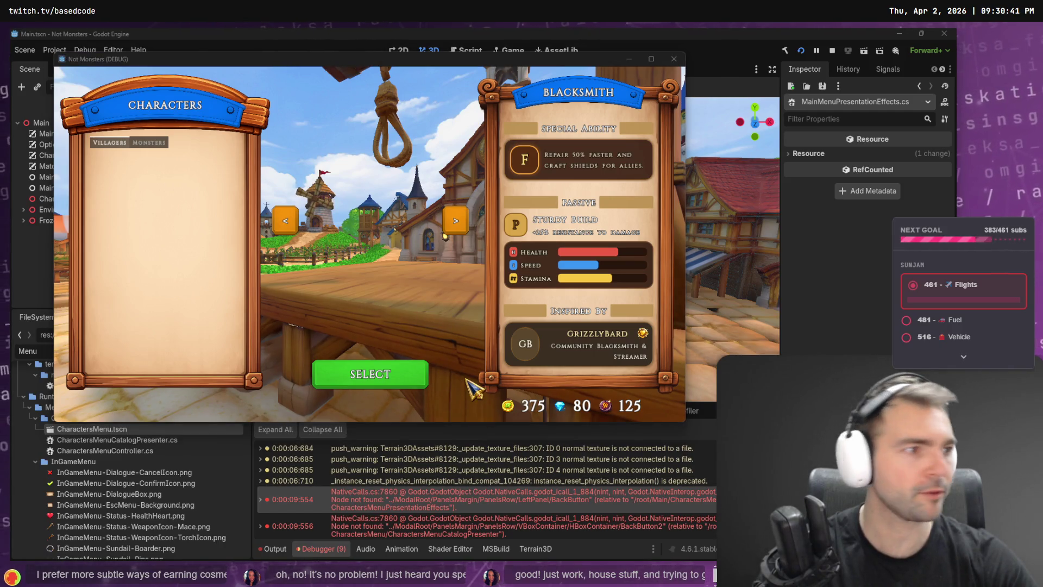
key(alt+Tab)
Tell Codex the new Character Menu select button causes this error, pasting it in a code block.
text(We've ont)
key(BackSpace)
key(BackSpace)
text(introduced a s)
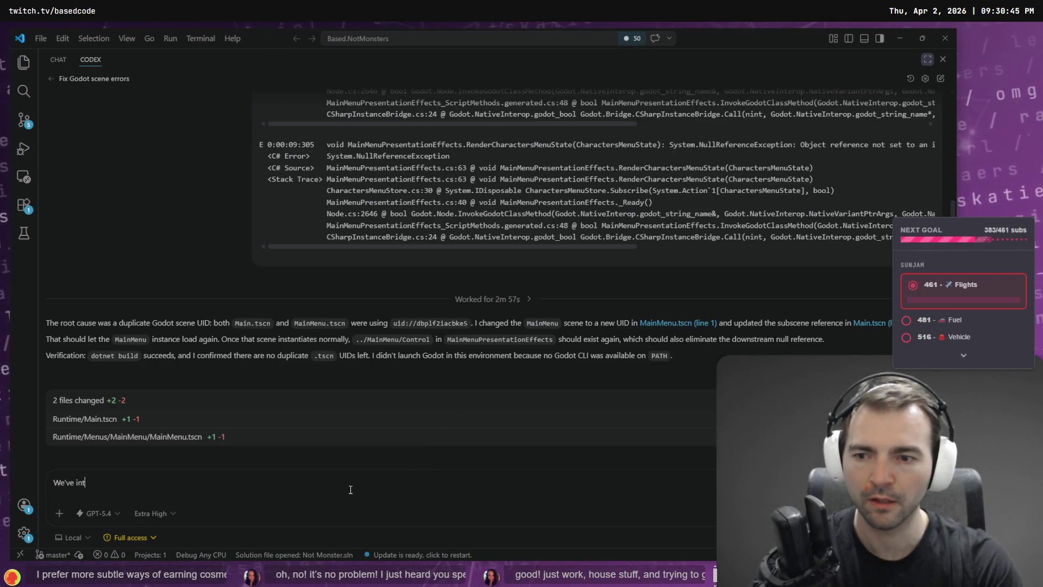
text(elect button to the)
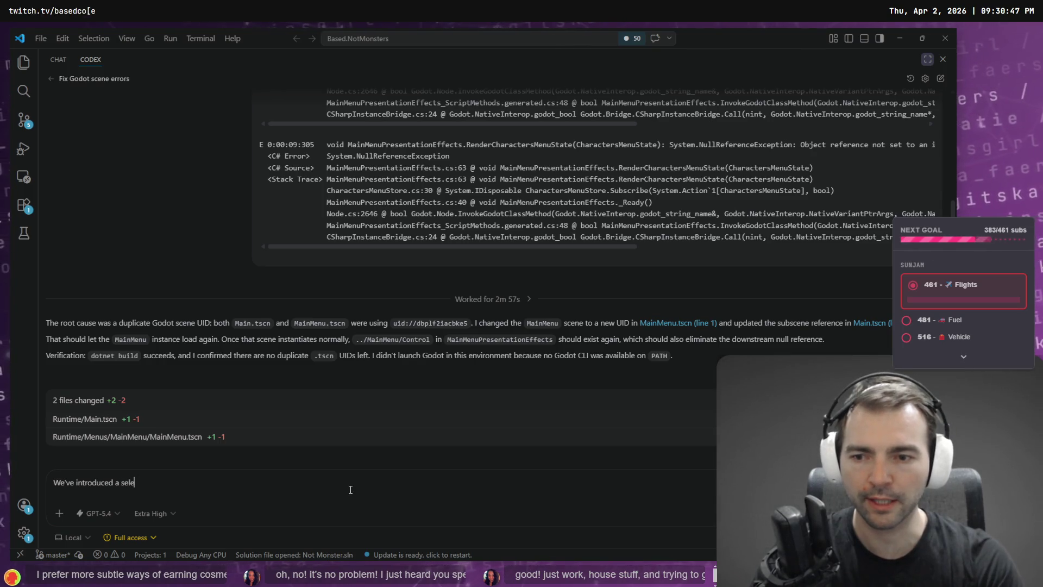
text( Character Menu)
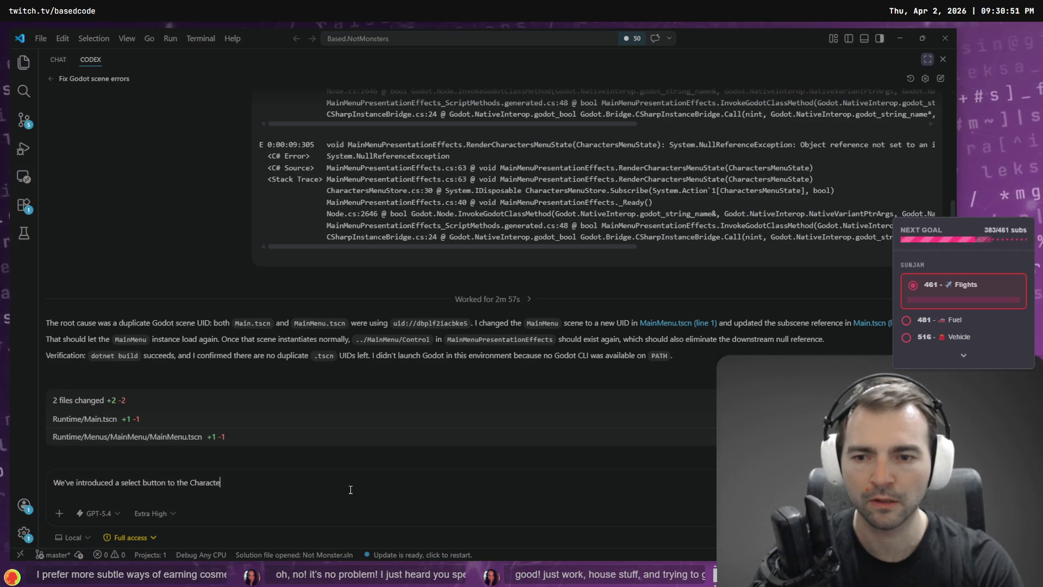
text(, and )
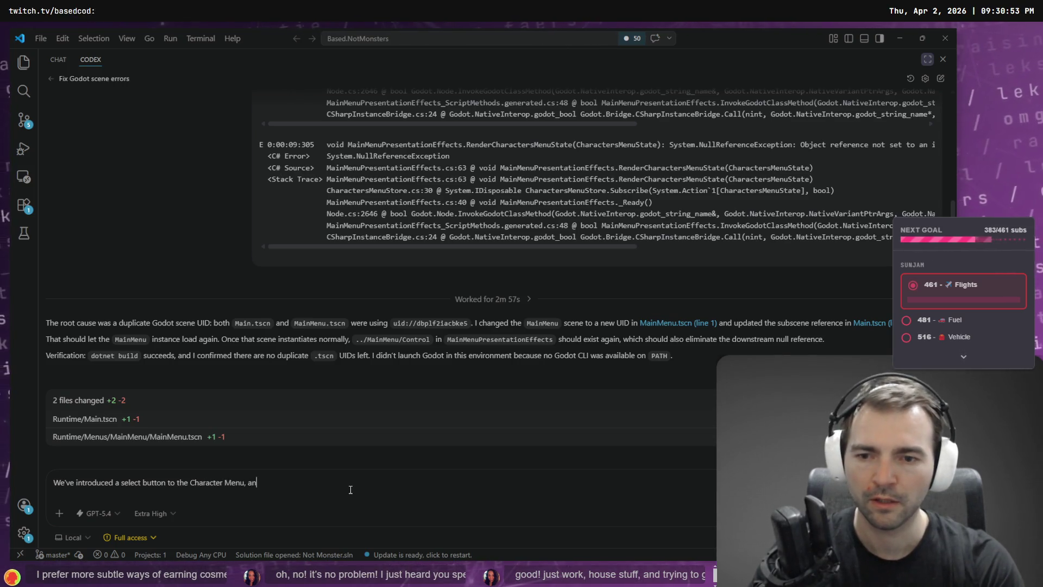
text(now we have thi)
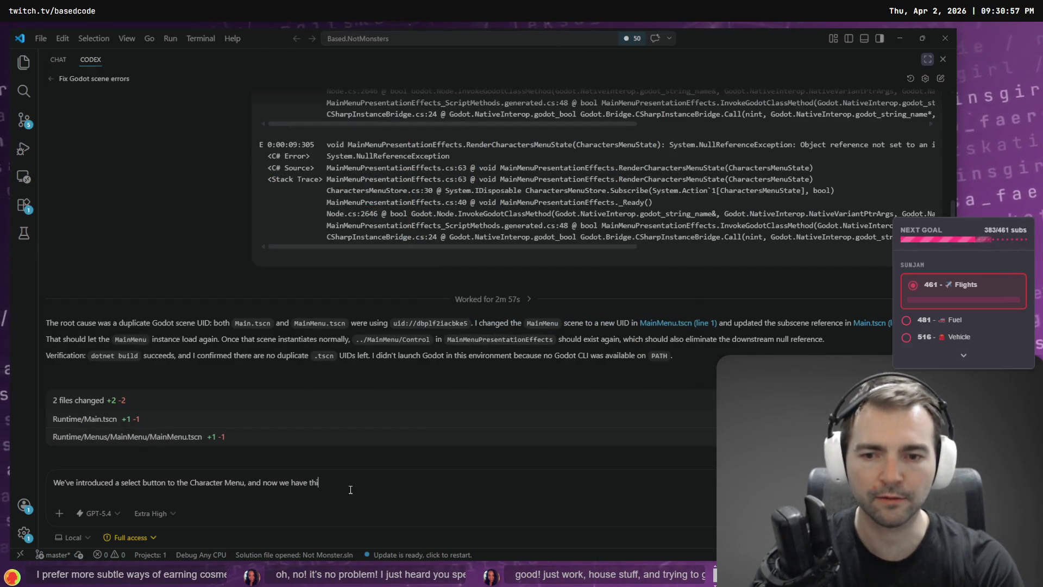
text(s error when )
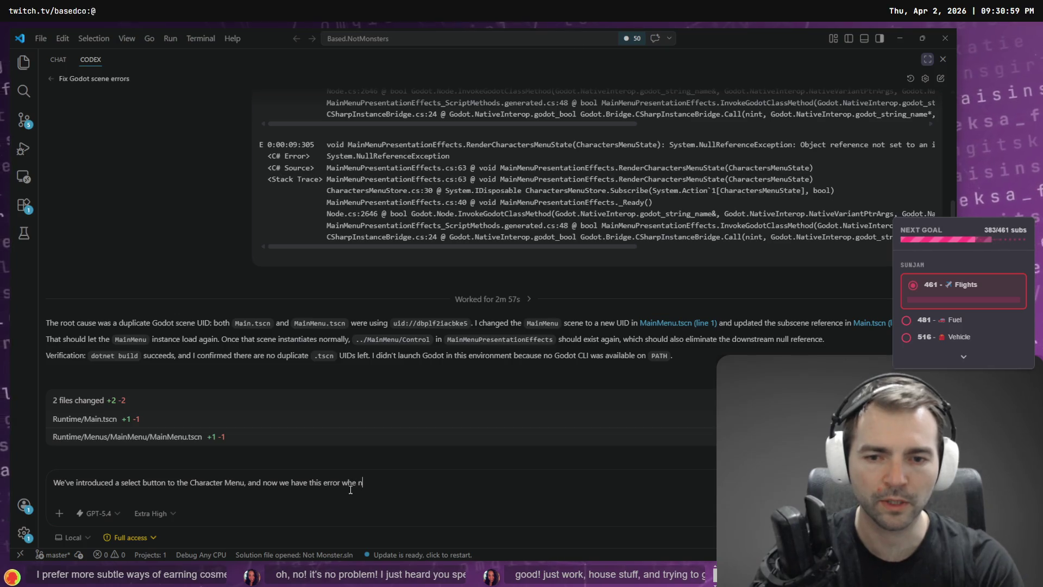
text(loading that menu:)
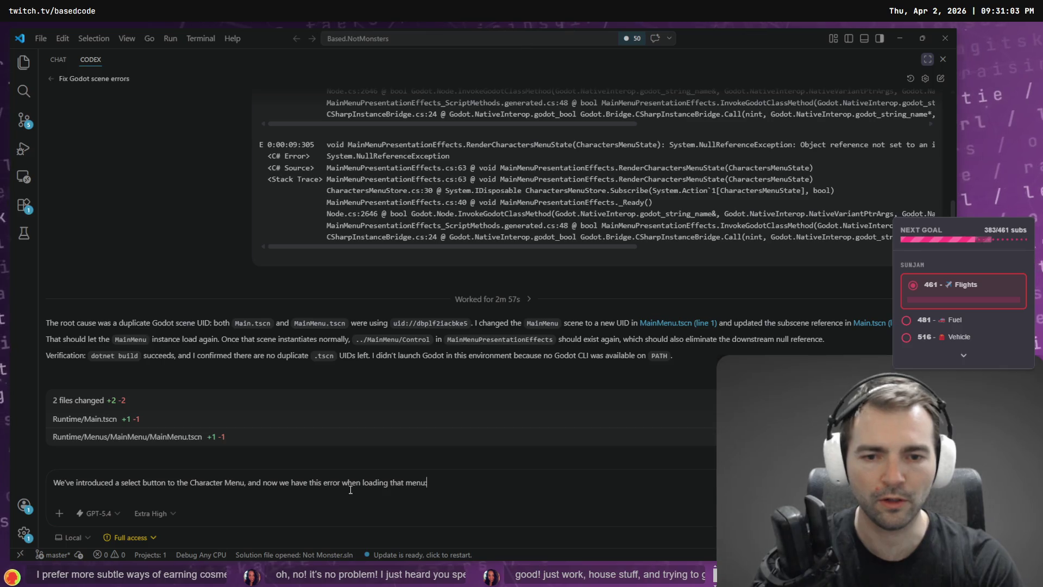
key(shift+Return)
text(```)
key(shift+Return)
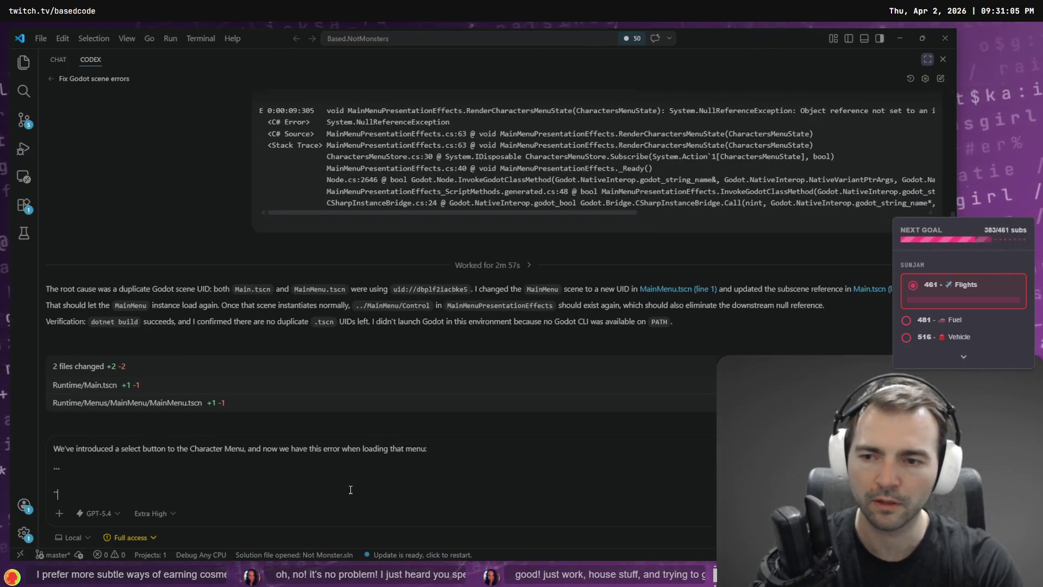
key(ctrl+v)
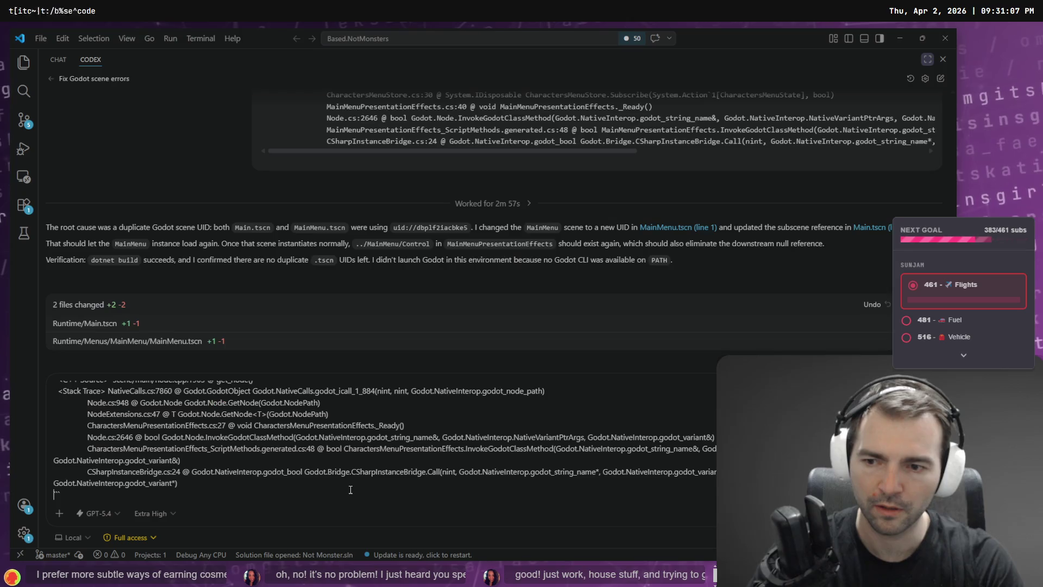
key(shift+Return)
key(shift+Return)
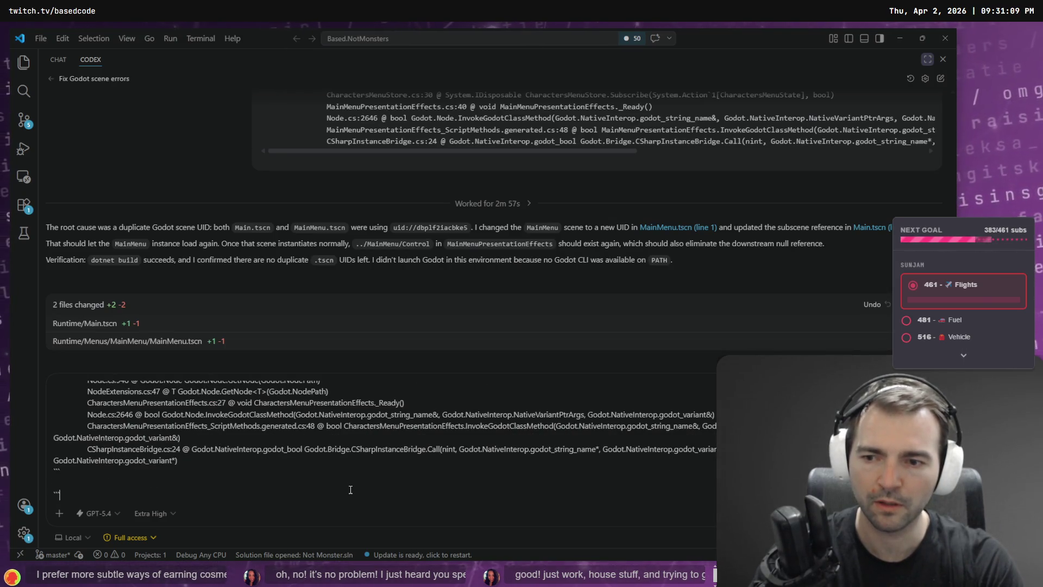
text(`)
key(shift+Return)
key(shift+Return)
text(```)
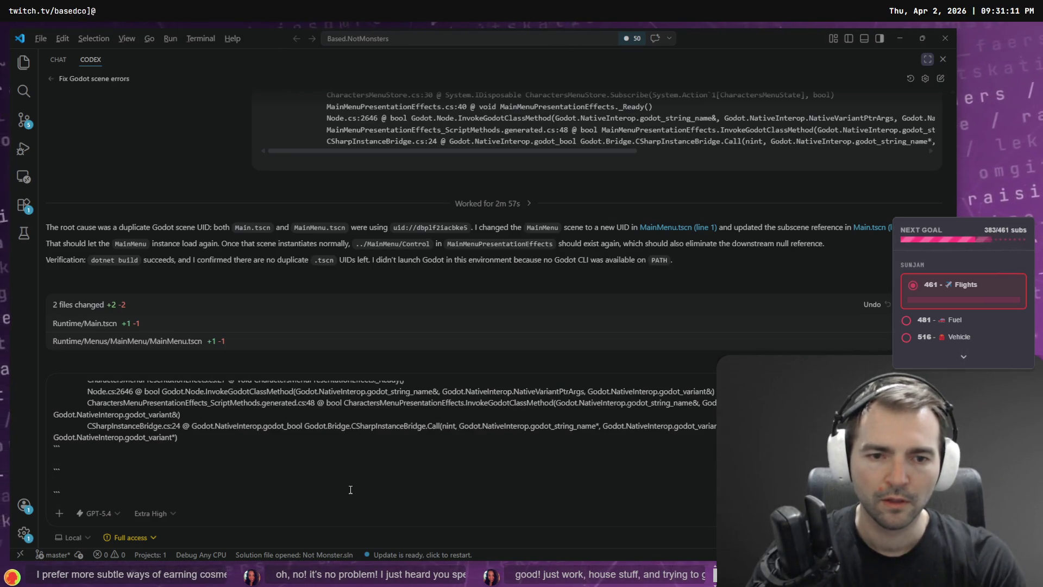
Paste the character-selection note into a new untitled file, then maximize the Codex chat.
key(ctrl+n)
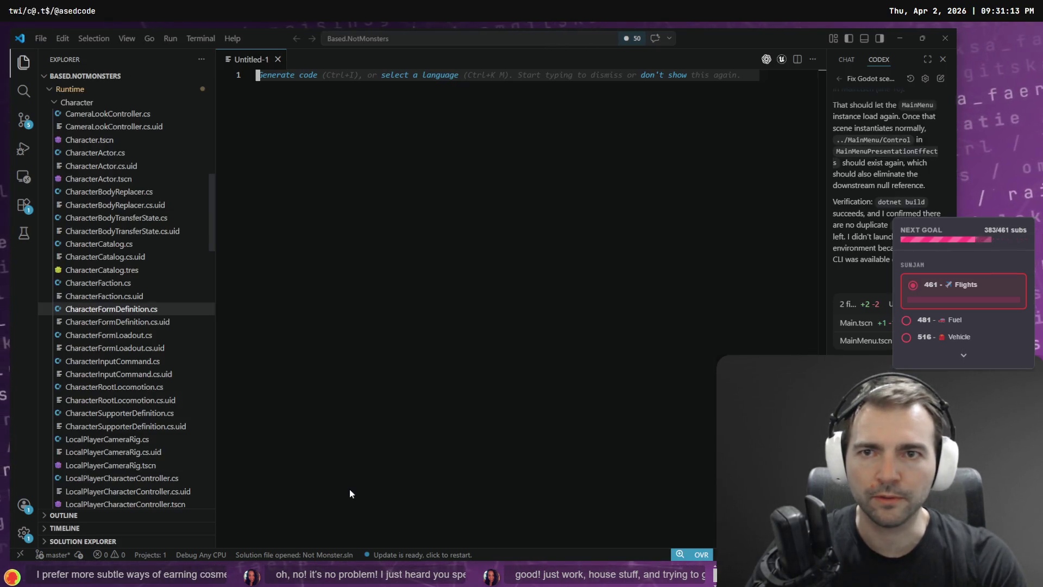
key(super+v)
key(Down)
key(Down)
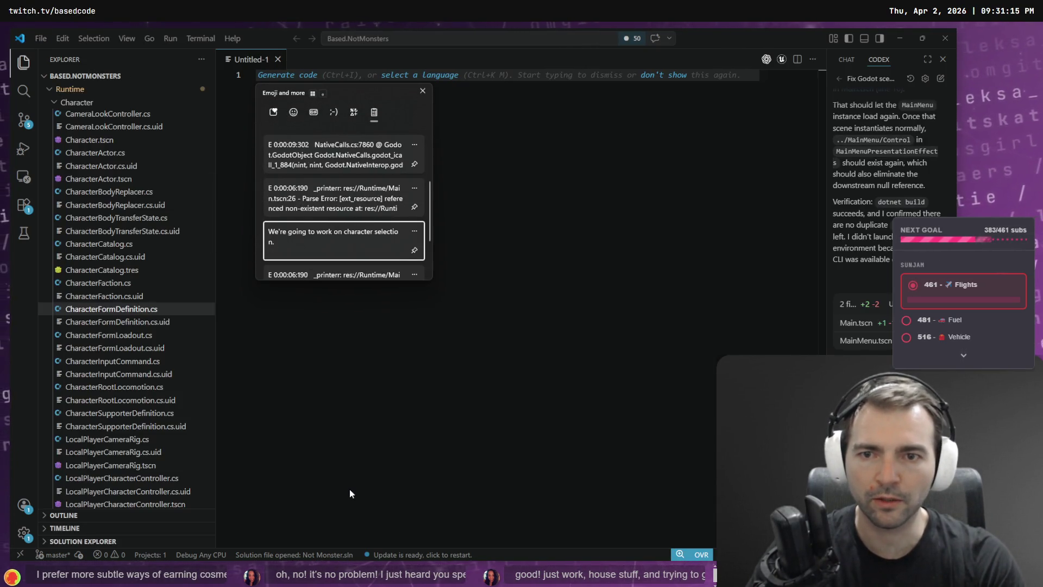
key(Return)
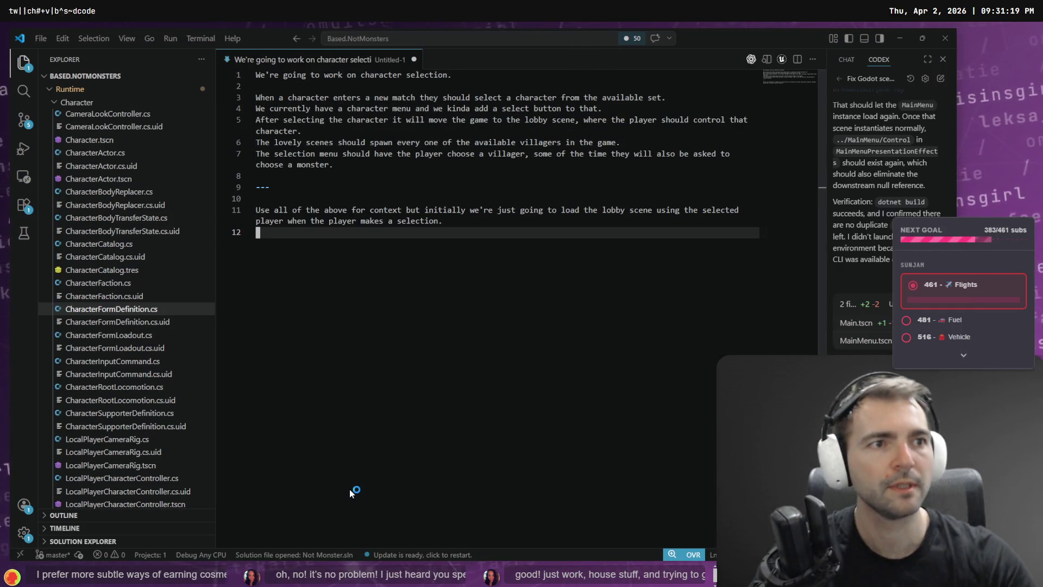
key(ctrl+alt+b)
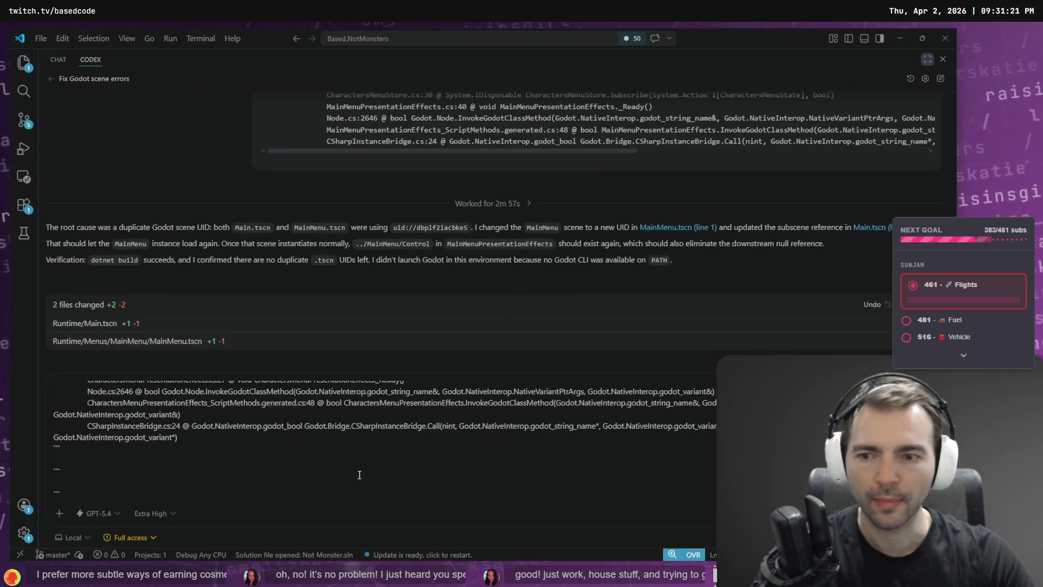
key(alt+Tab)
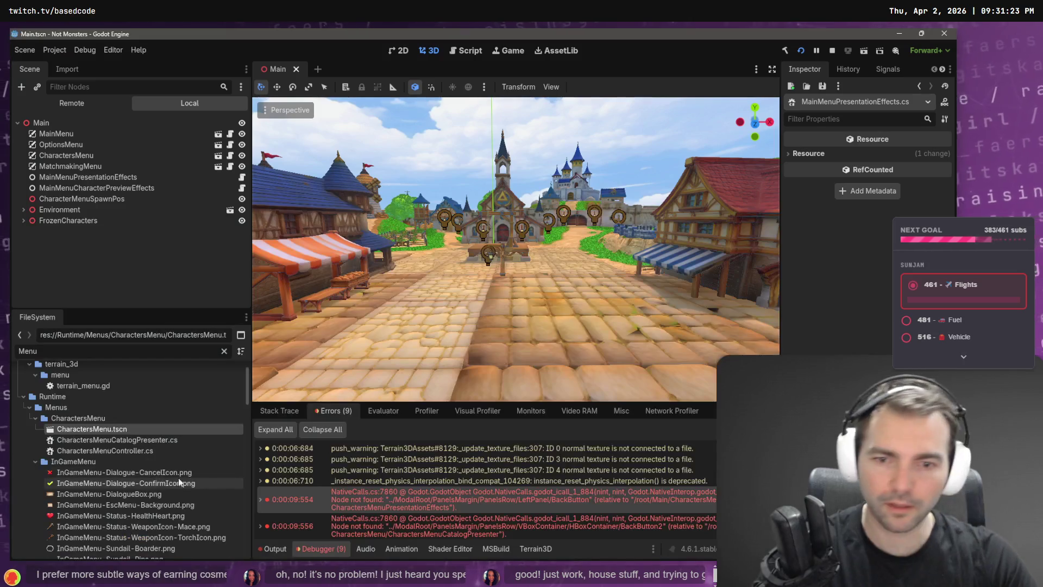
Copy the Godot node-not-found error and paste it into the Codex chat draft.
scroll(451, 522, down, 3)
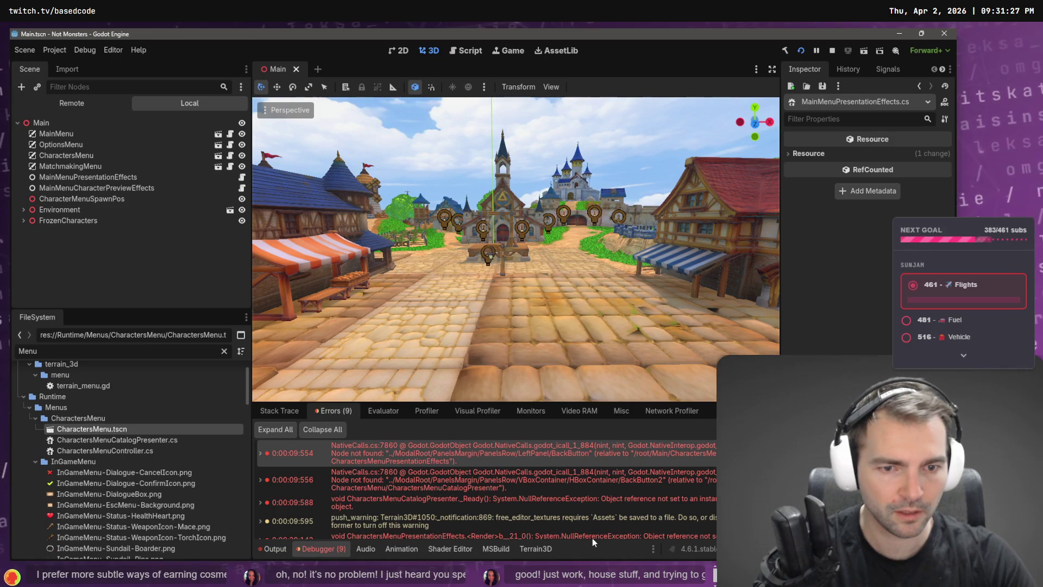
right_click(543, 481)
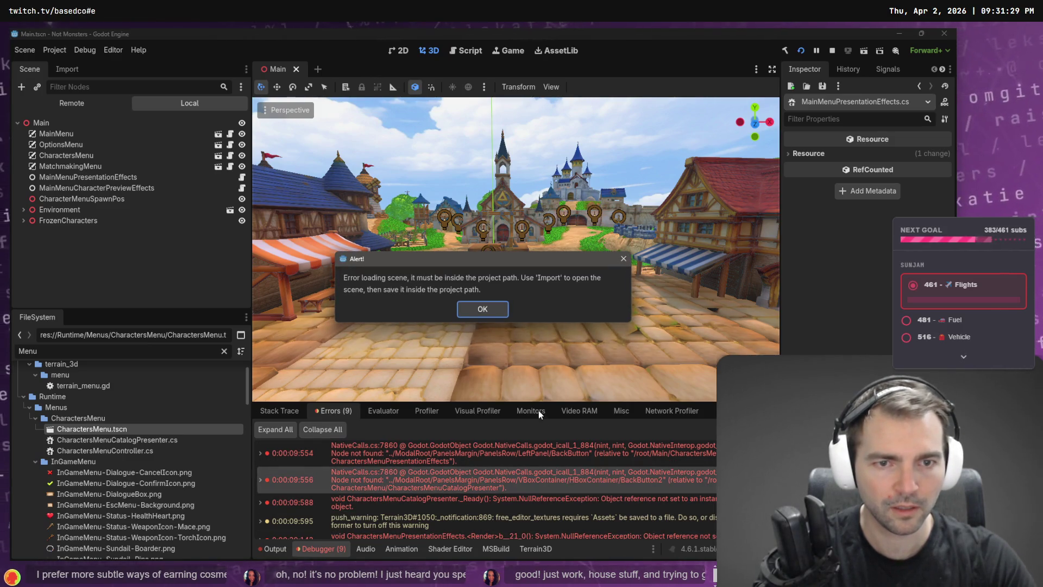
click(490, 307)
right_click(506, 470)
click(550, 480)
key(alt+Tab)
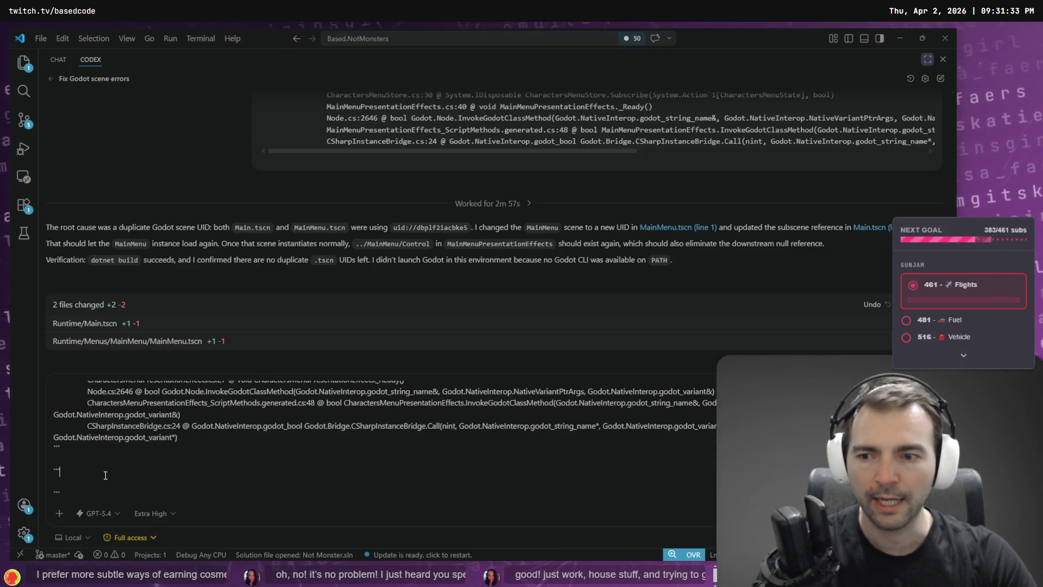
key(ctrl+v)
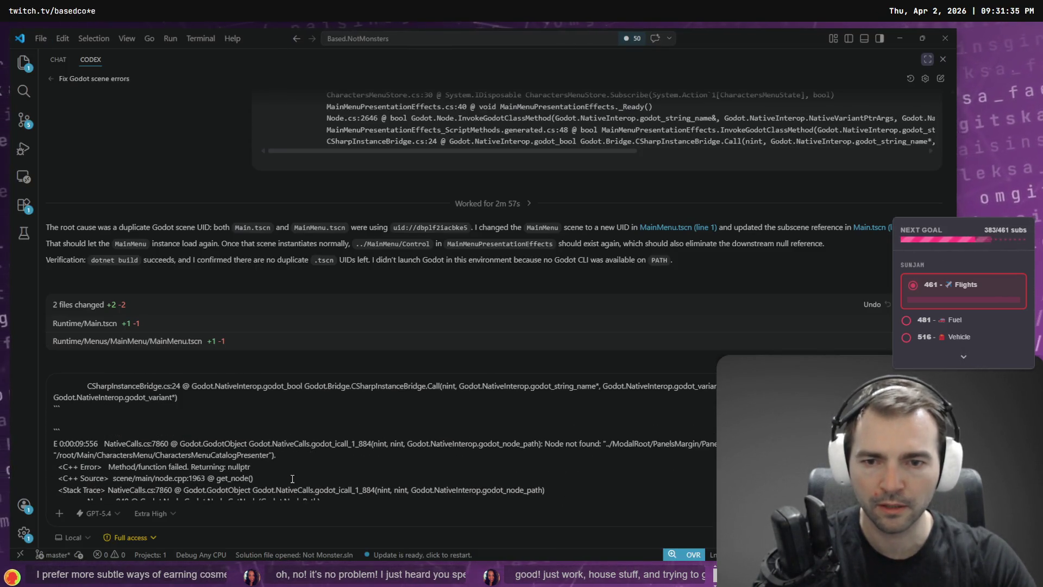
Copy the NullReferenceException error and add ``` fences around the pasted error.
key(alt+Tab)
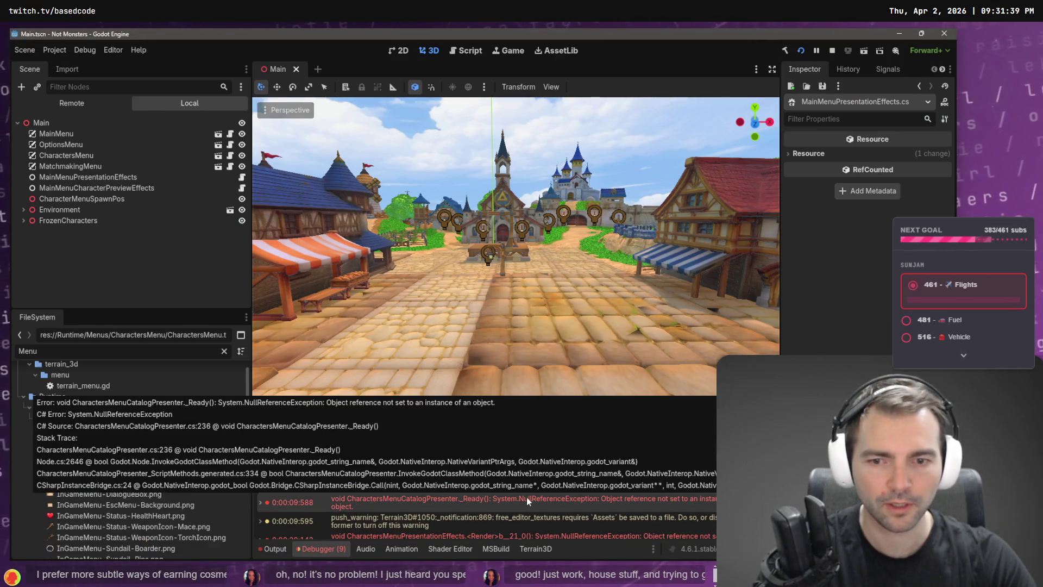
right_click(527, 497)
click(548, 502)
key(alt+Tab)
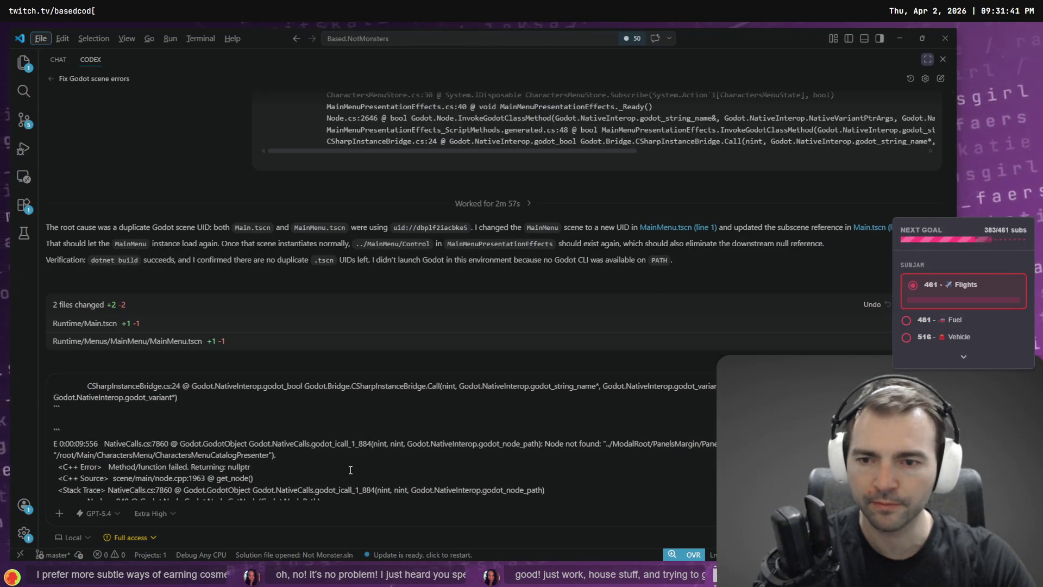
scroll(380, 473, down, 3)
key(shift+Return)
key(shift+Return)
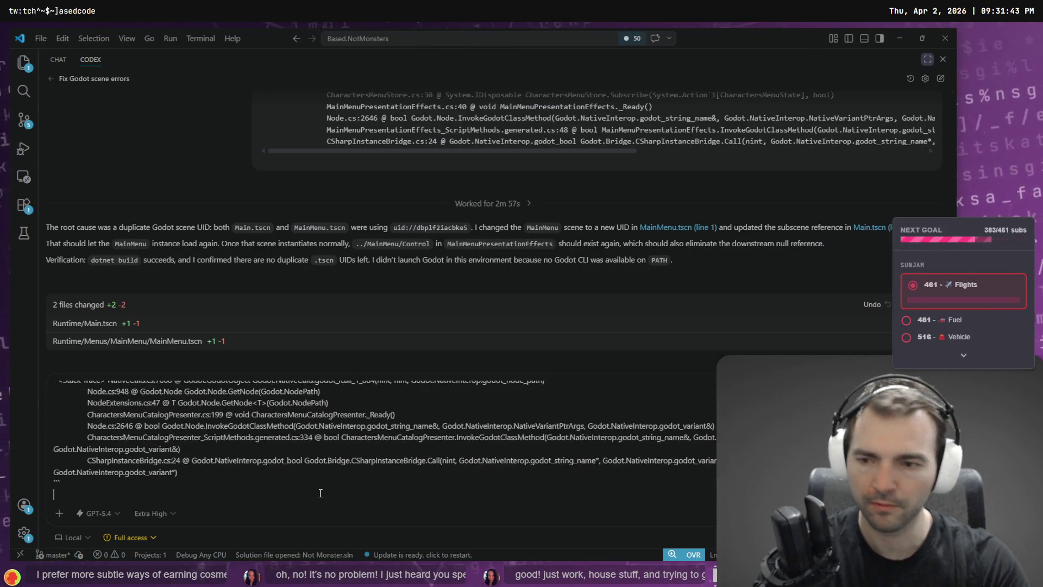
text(```)
key(shift+Return)
key(shift+Return)
text(`)
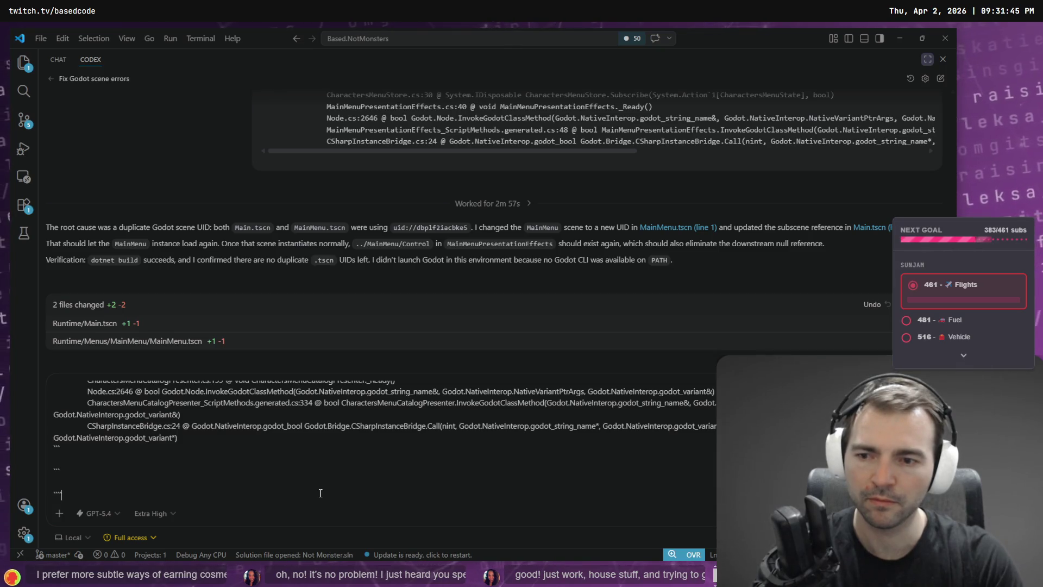
key(BackSpace)
key(BackSpace)
key(BackSpace)
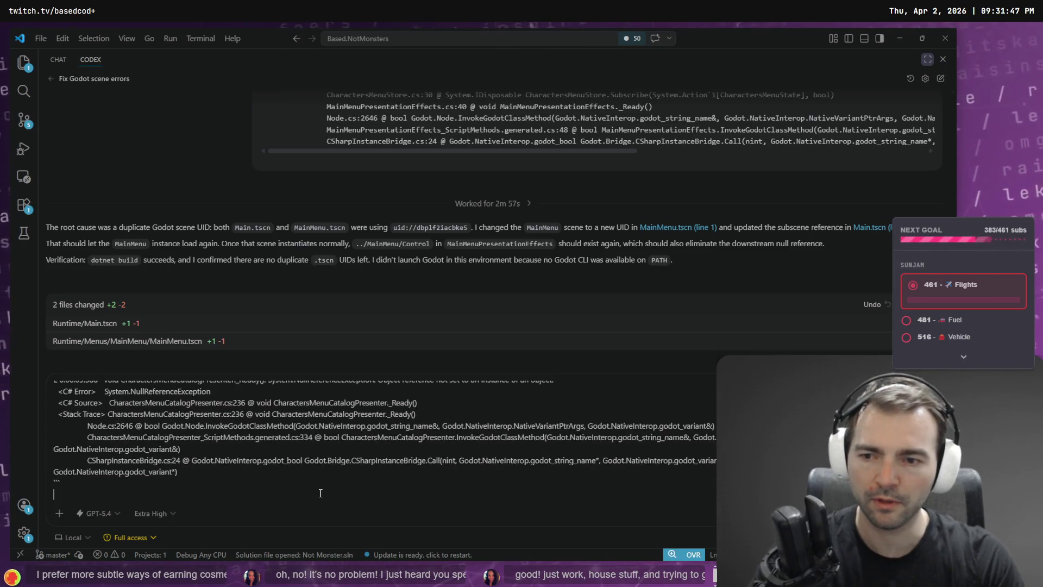
Copy the 0:00:30:143 NullReferenceException error and paste it after a new ``` fence.
key(alt+Tab)
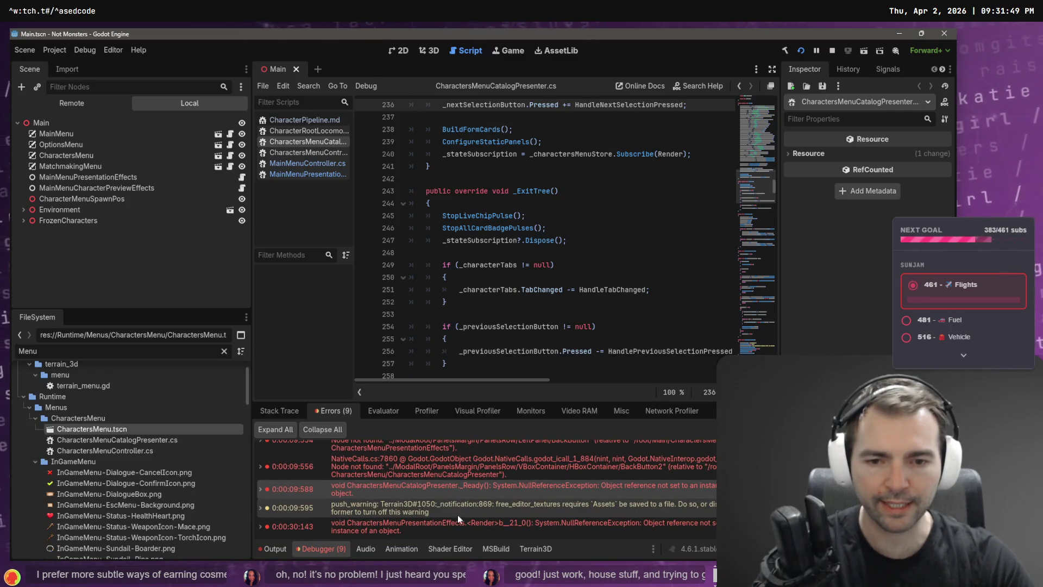
right_click(460, 524)
click(497, 534)
key(alt+Tab)
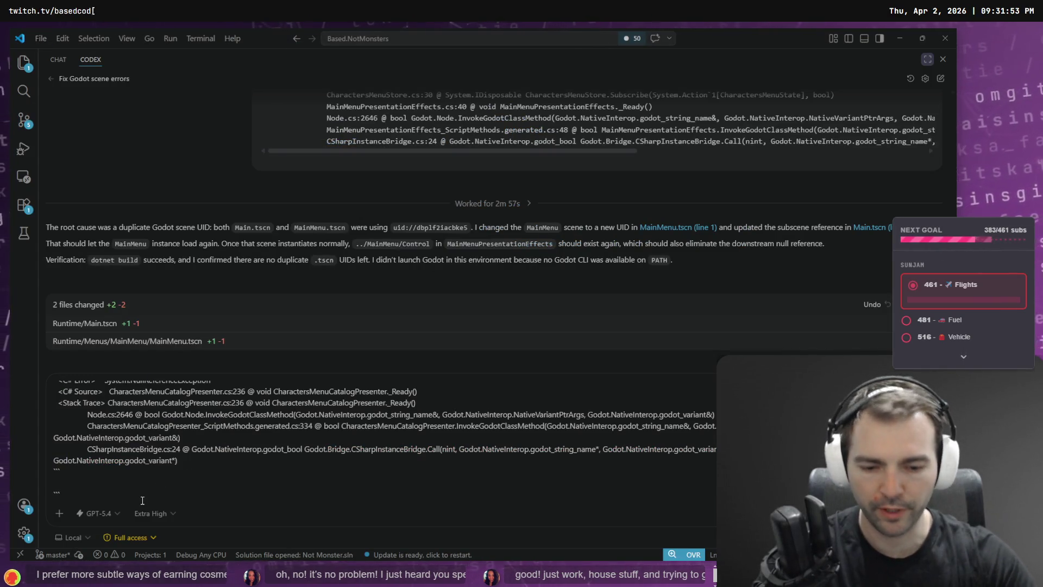
key(shift+Return)
key(shift+Return)
text(```)
key(shift+Return)
key(shift+Return)
key(ctrl+v)
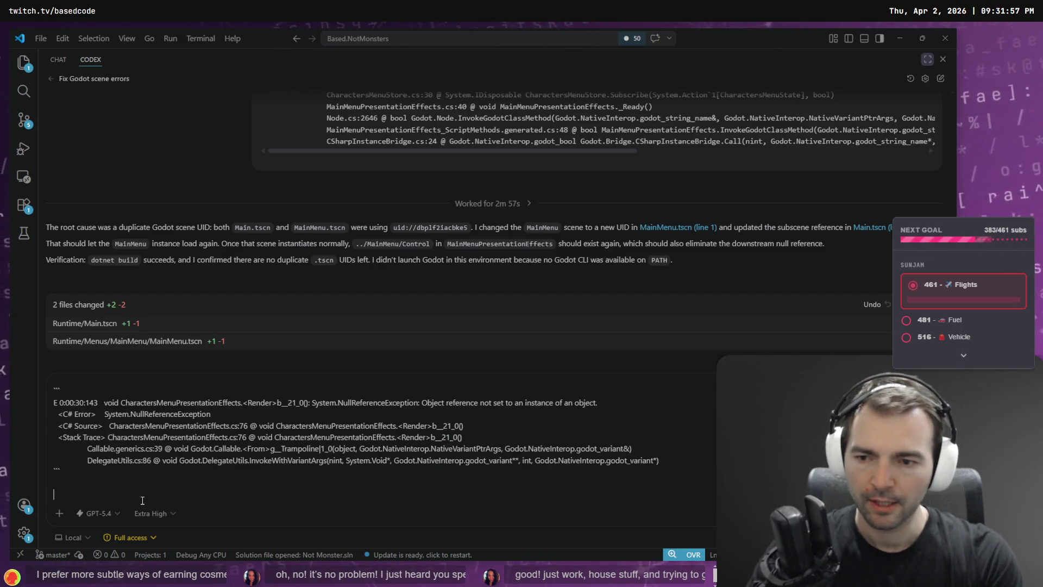
Dictate the suspected cause of the errors and the idea of UID-based references, correcting the misspelled 'Godot'.
key(super+h)
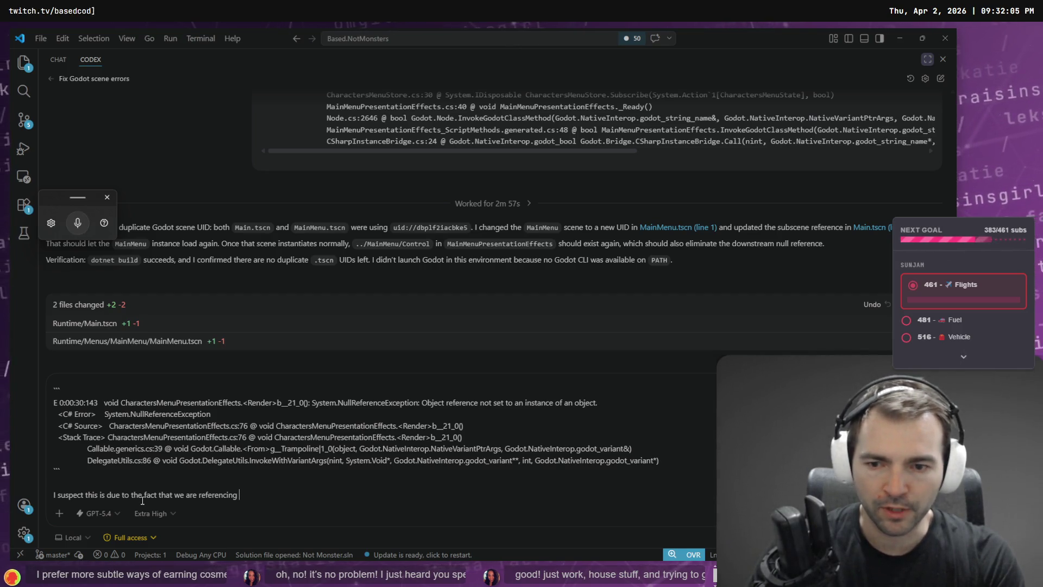
key(super+h)
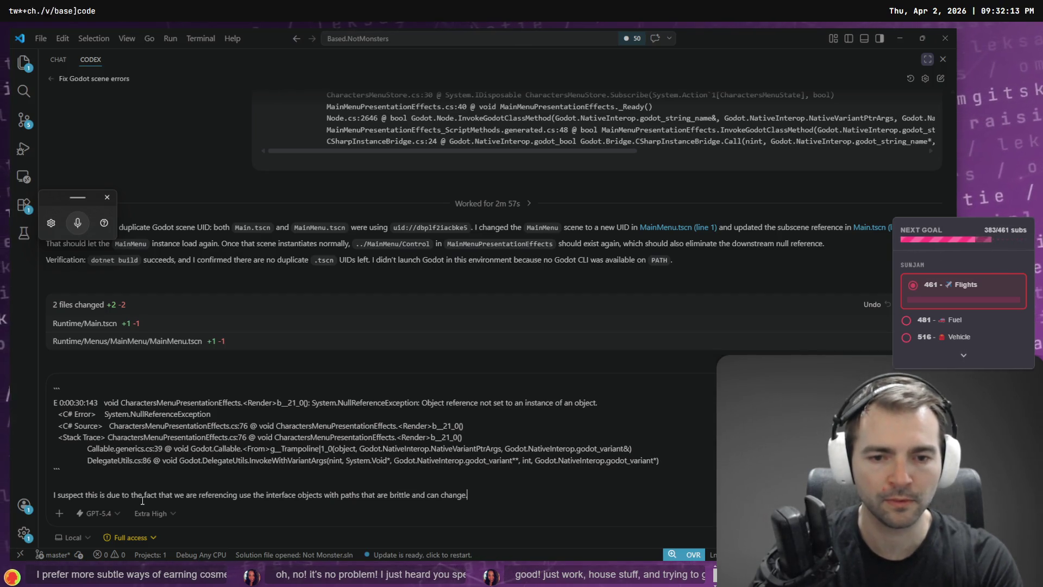
key(super+h)
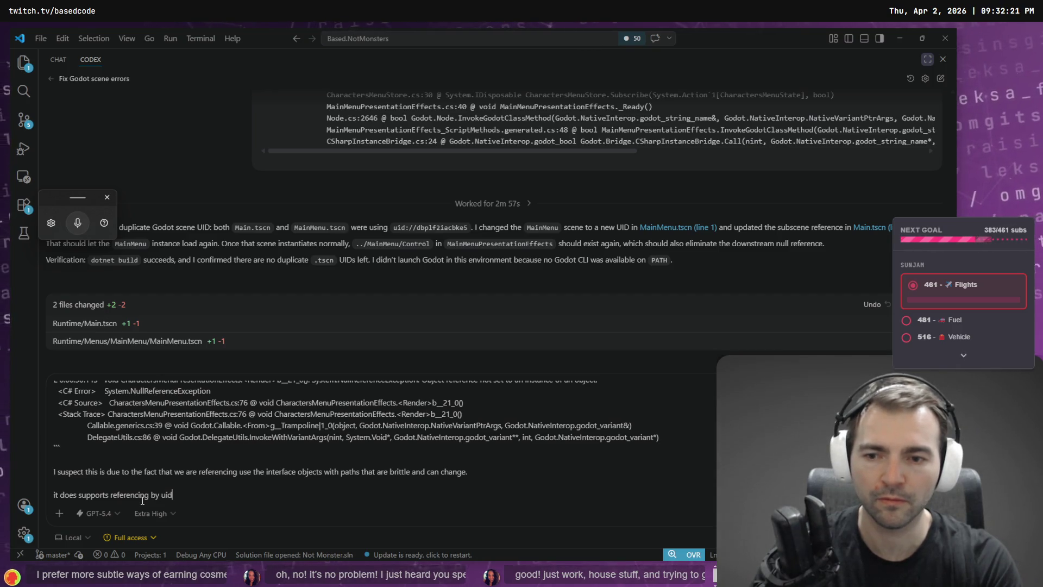
key(super+h)
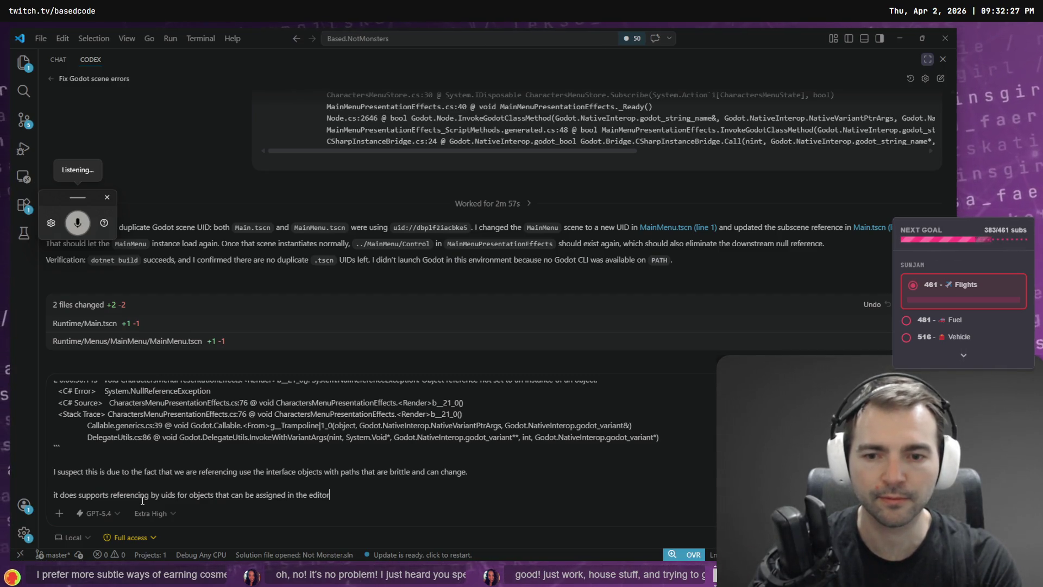
key(super+h)
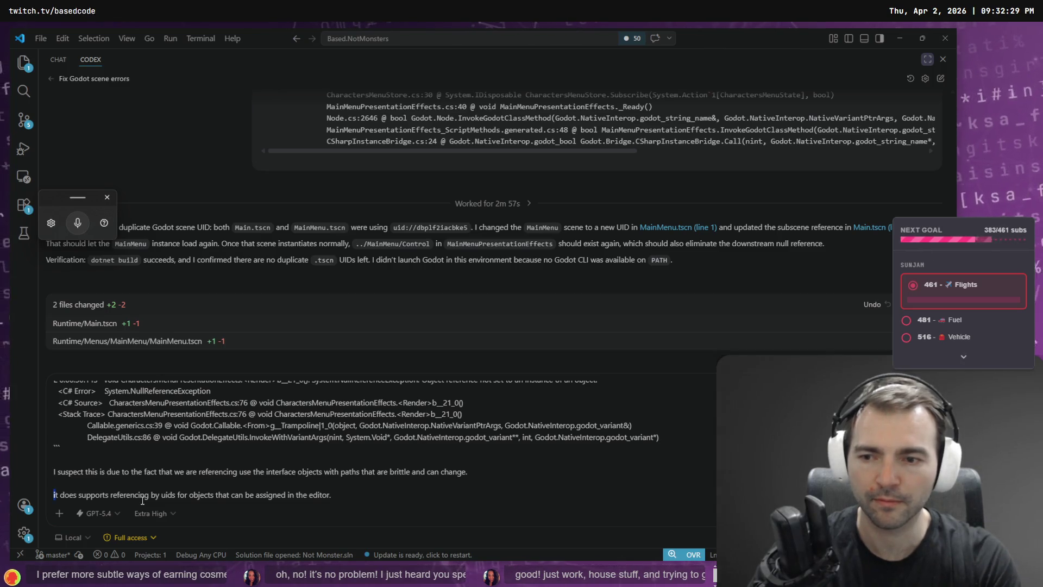
text(GOd)
key(BackSpace)
key(BackSpace)
text(odt)
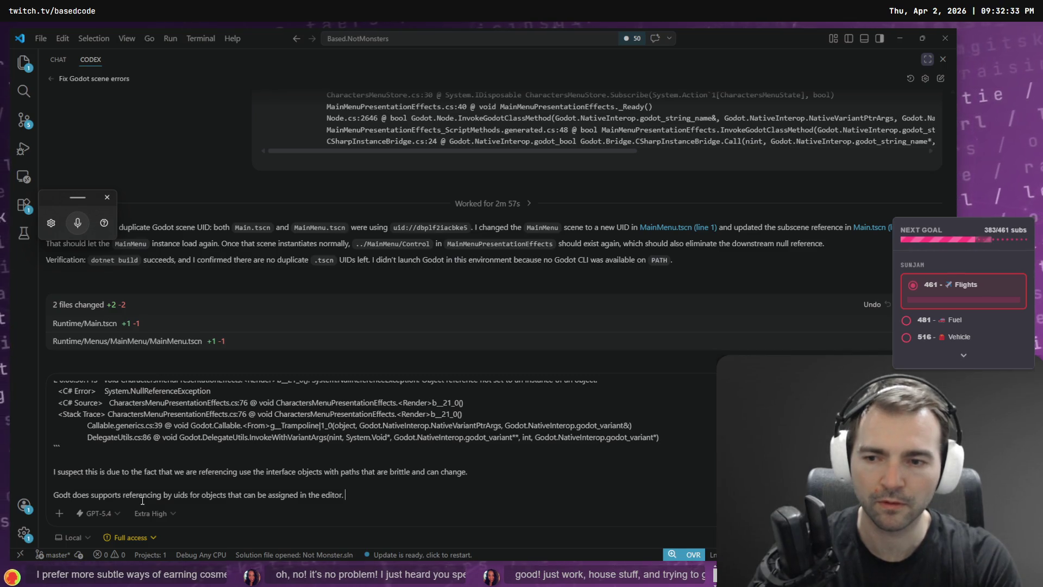
key(BackSpace)
text(y)
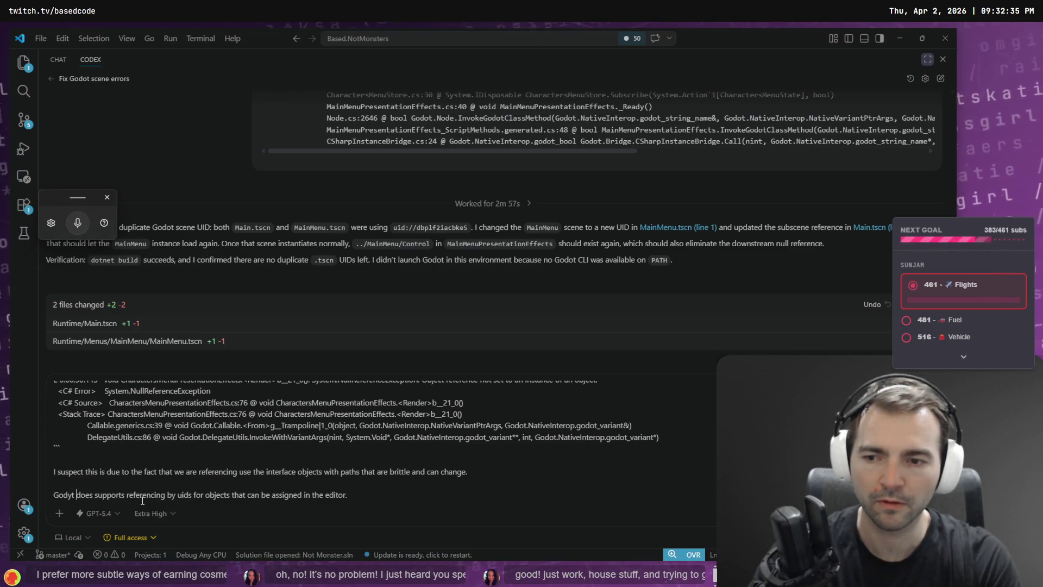
key(BackSpace)
text(t)
key(End)
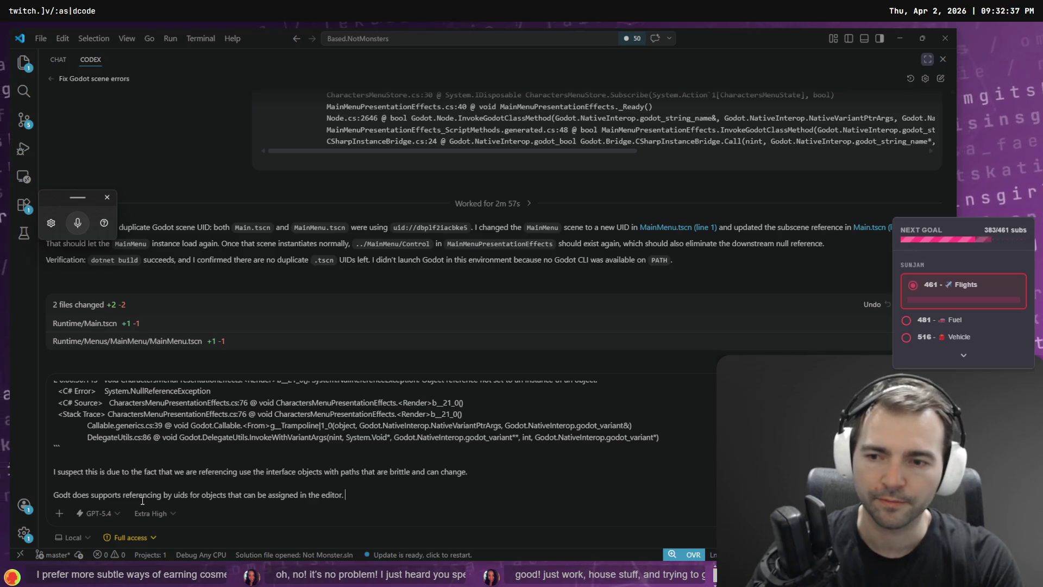
key(Home)
key(ctrl+shift+Right)
text(God)
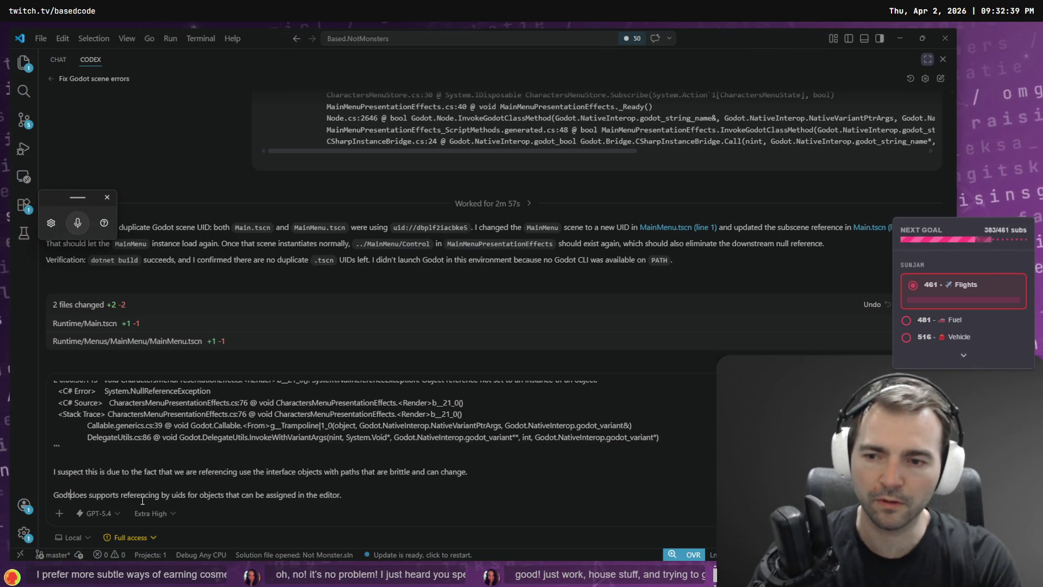
text(ot)
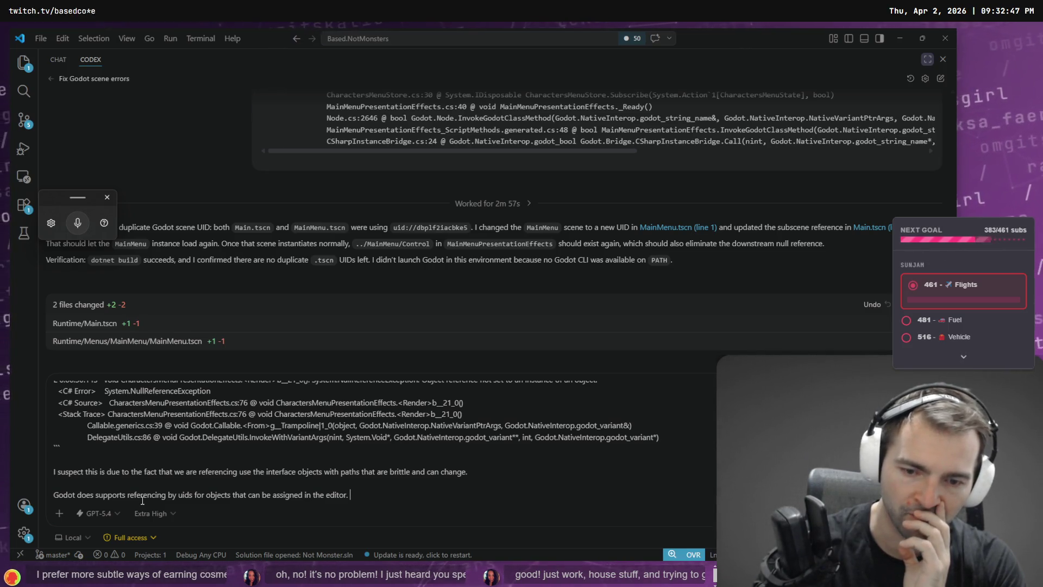
Dictate further paragraphs ending 'Explore the advantages and disadvantages of doing such a refactor.' and send.
key(super+h)
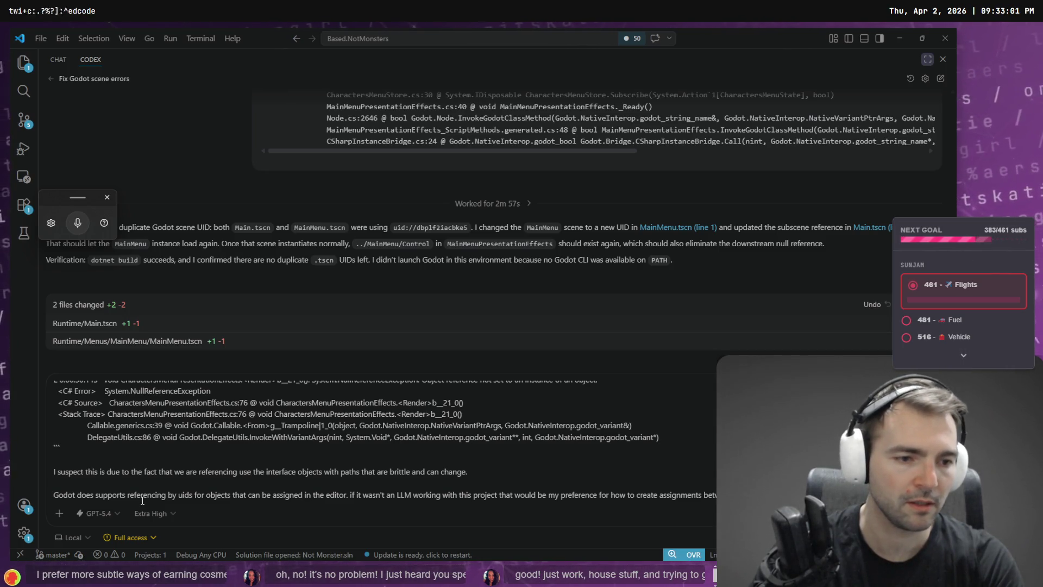
key(shift+Return)
key(shift+Return)
key(super+h)
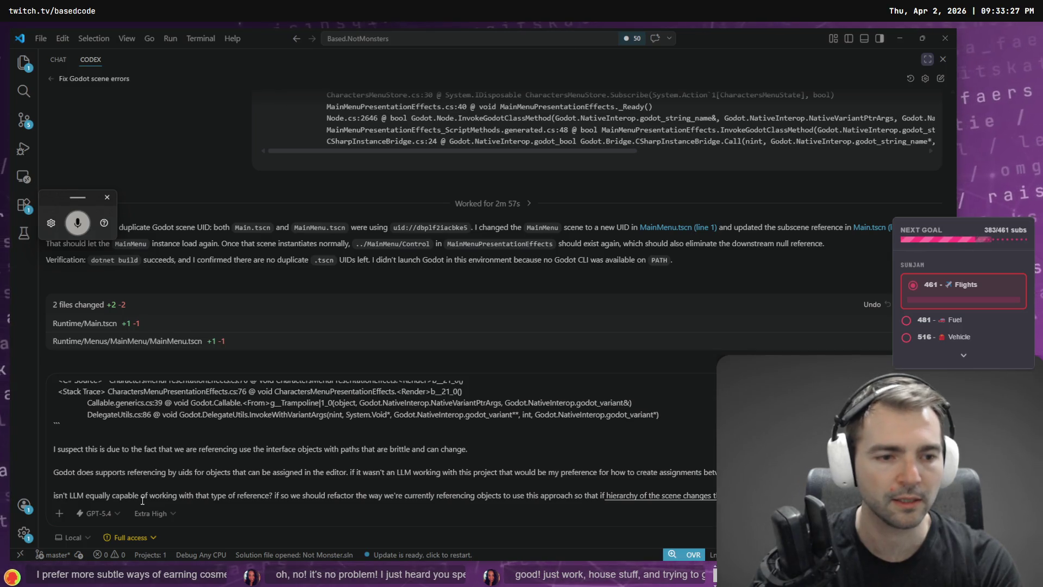
key(shift+Return)
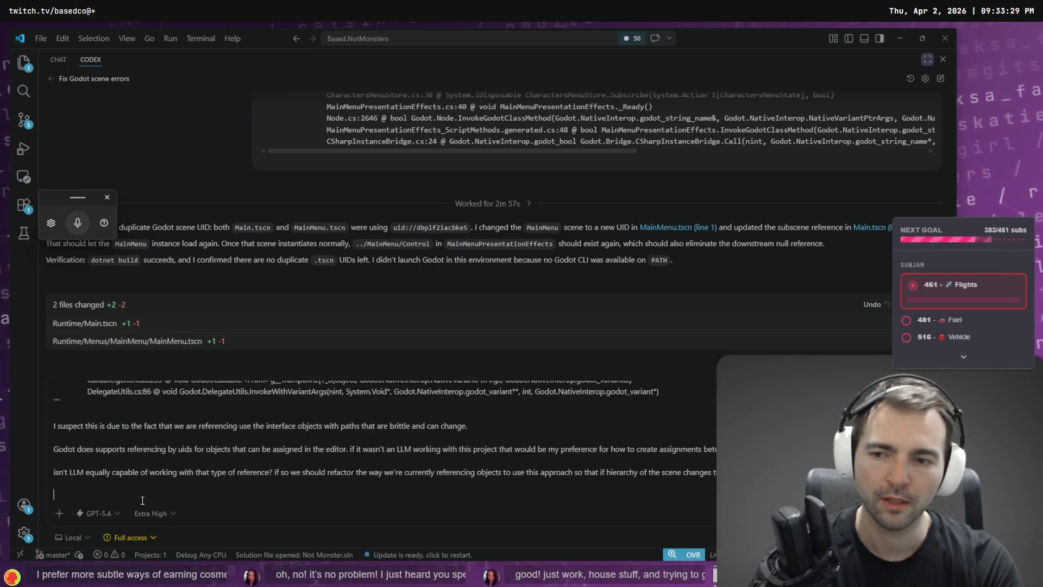
key(super+h)
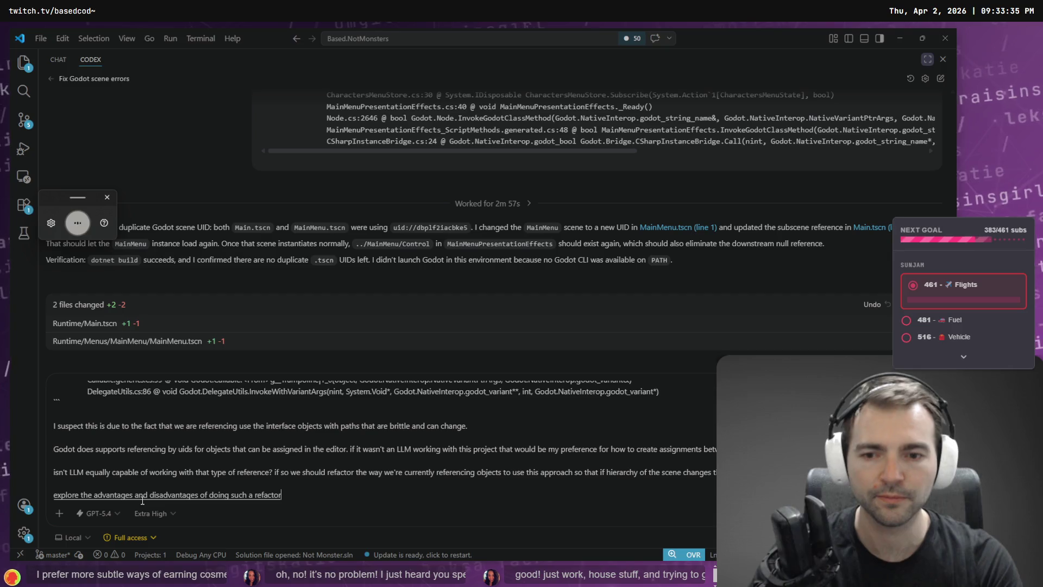
text(E)
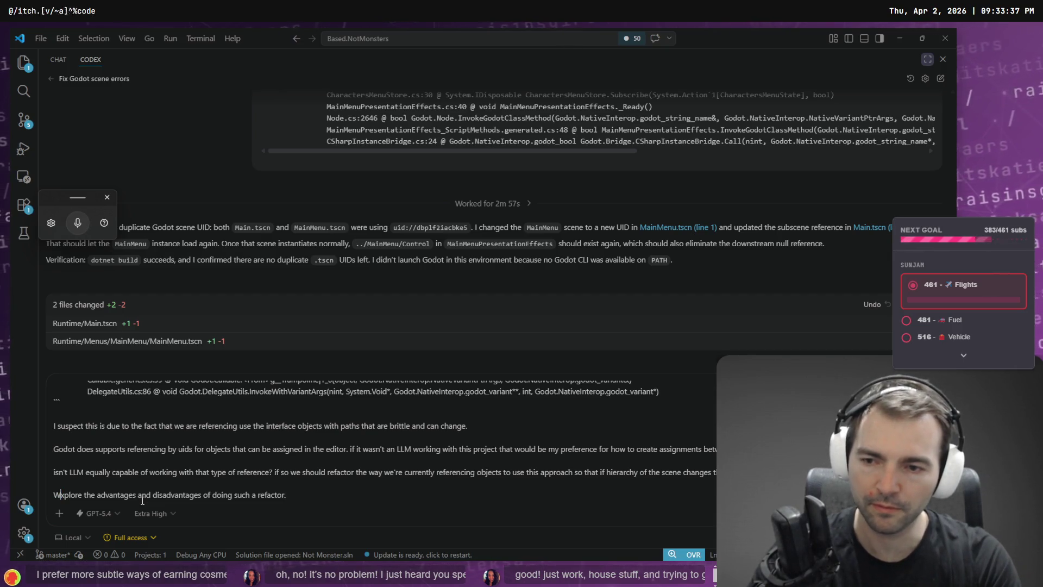
key(Return)
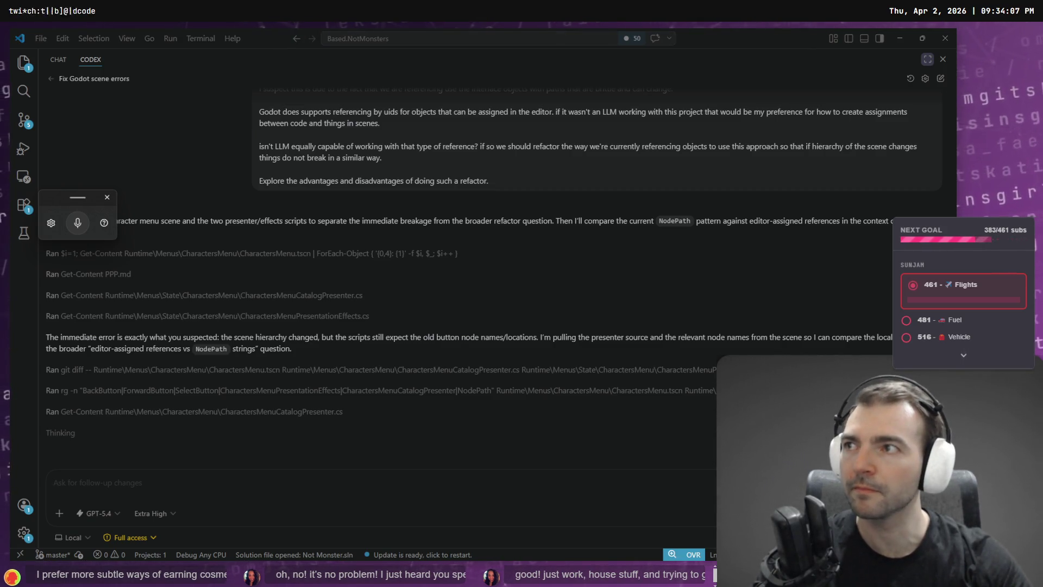
Dismiss the floating voice-typing widget over the Codex panel.
key(super+h)
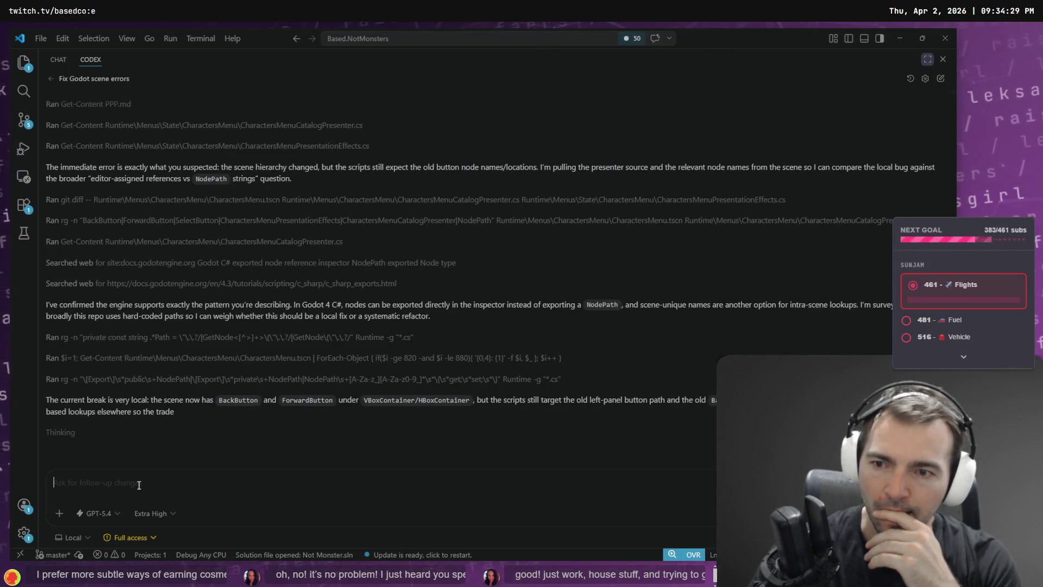
Focus the Codex follow-up box, then zoom the interface in and back out.
click(139, 485)
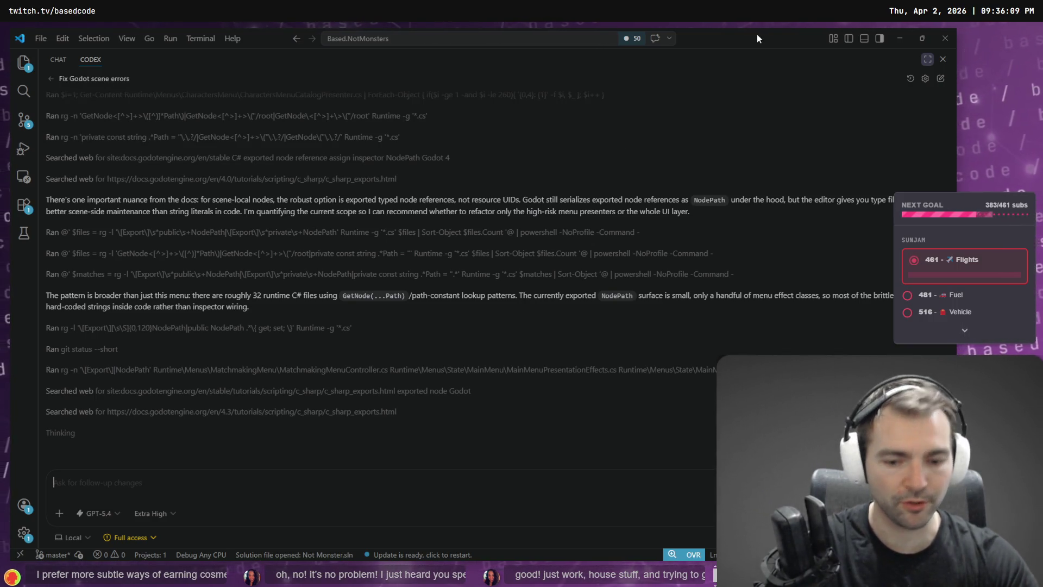
key(ctrl+equal)
key(ctrl+equal)
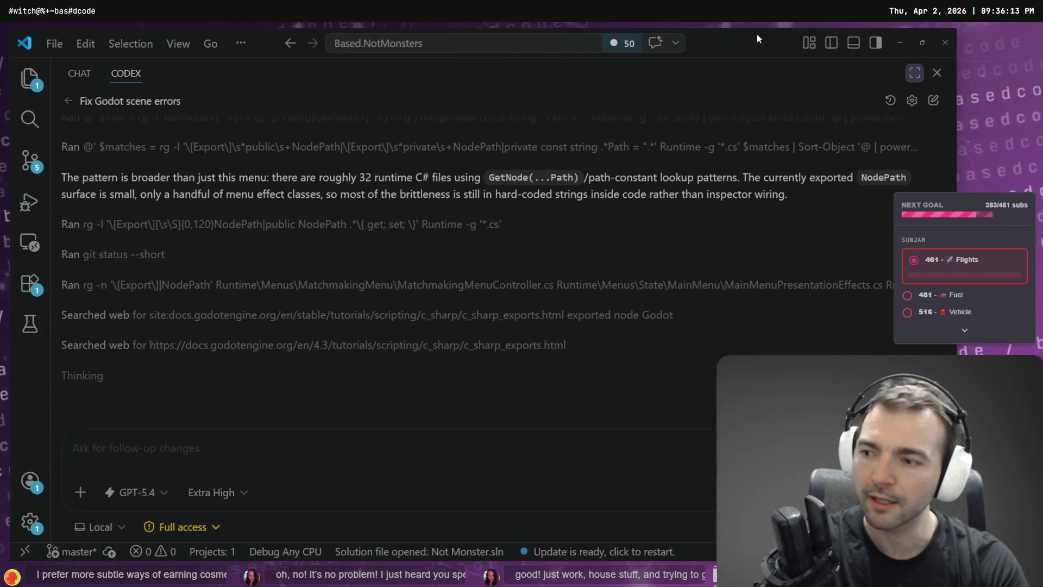
key(ctrl+minus)
Zoom the VS Code interface back in and scroll up through Codex's answer.
key(ctrl+equal)
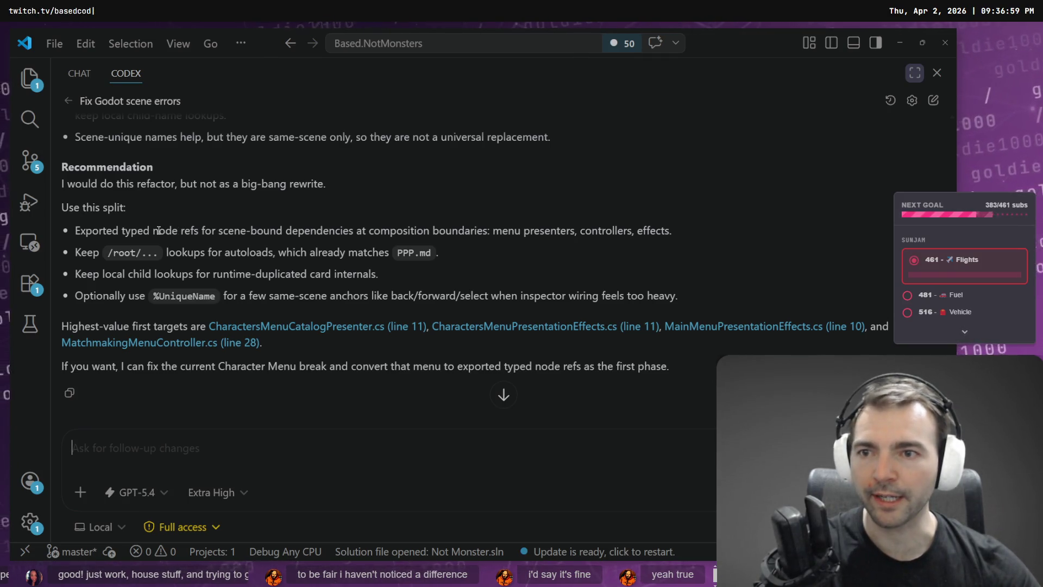
scroll(207, 215, up, 1)
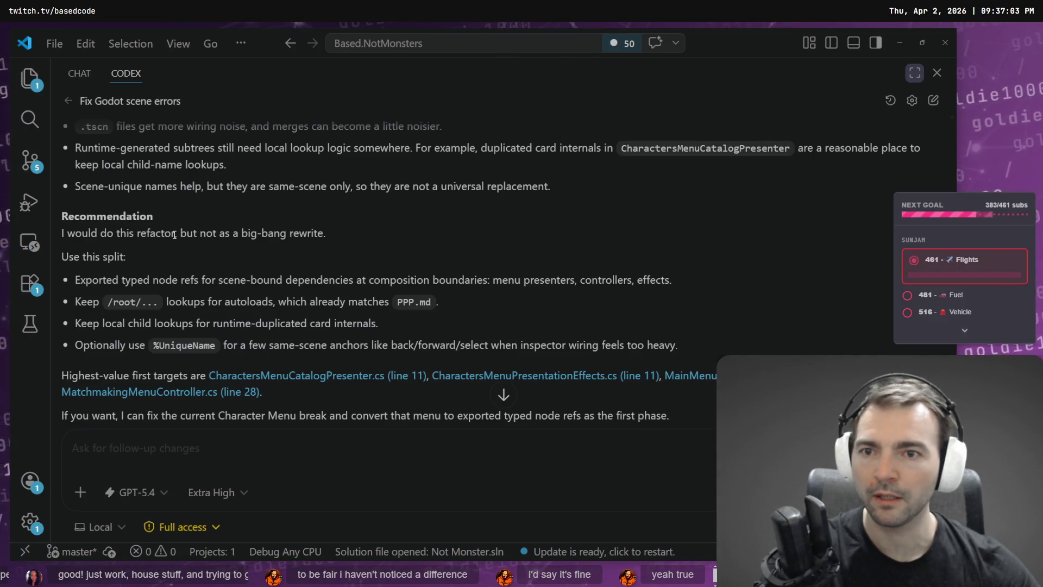
drag(182, 235, 254, 233)
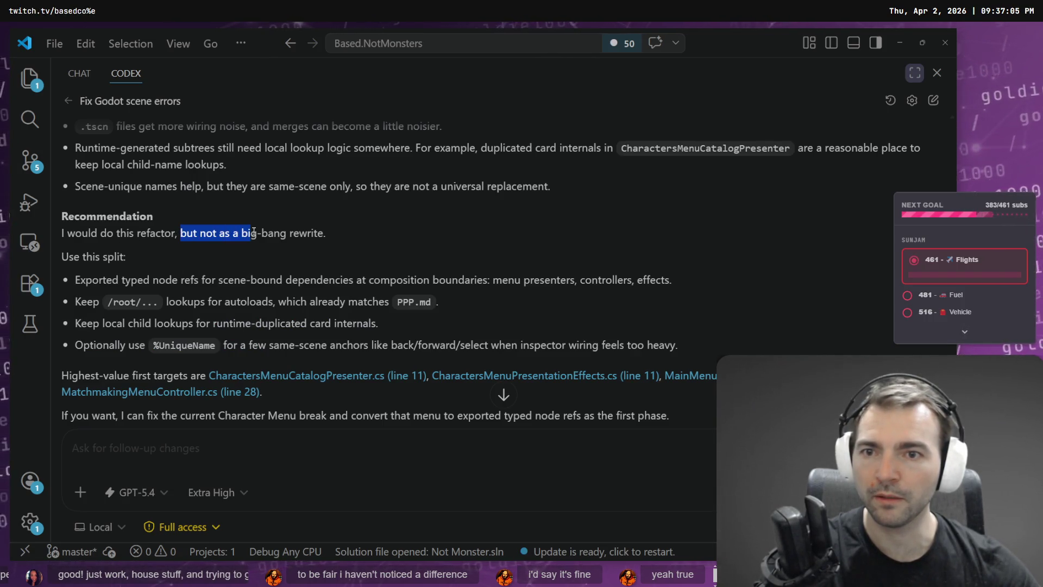
click(236, 229)
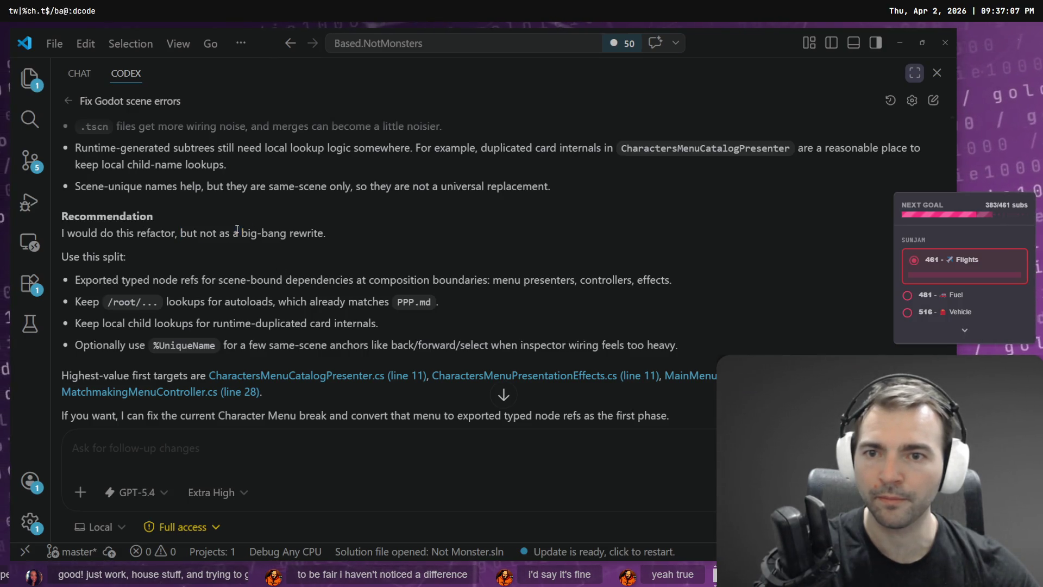
drag(244, 232, 286, 233)
scroll(345, 269, up, 5)
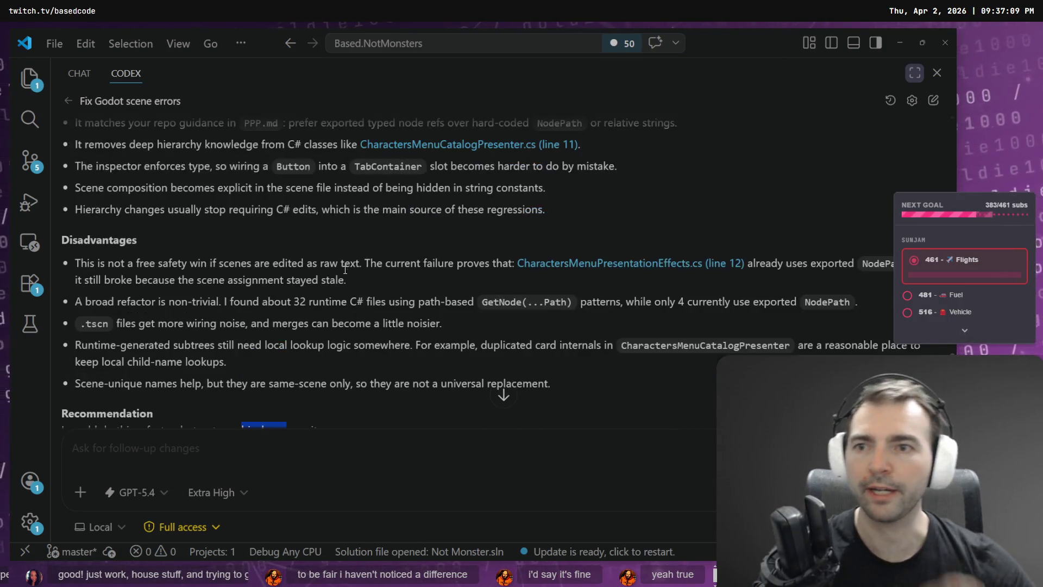
scroll(345, 270, up, 4)
scroll(352, 276, down, 2)
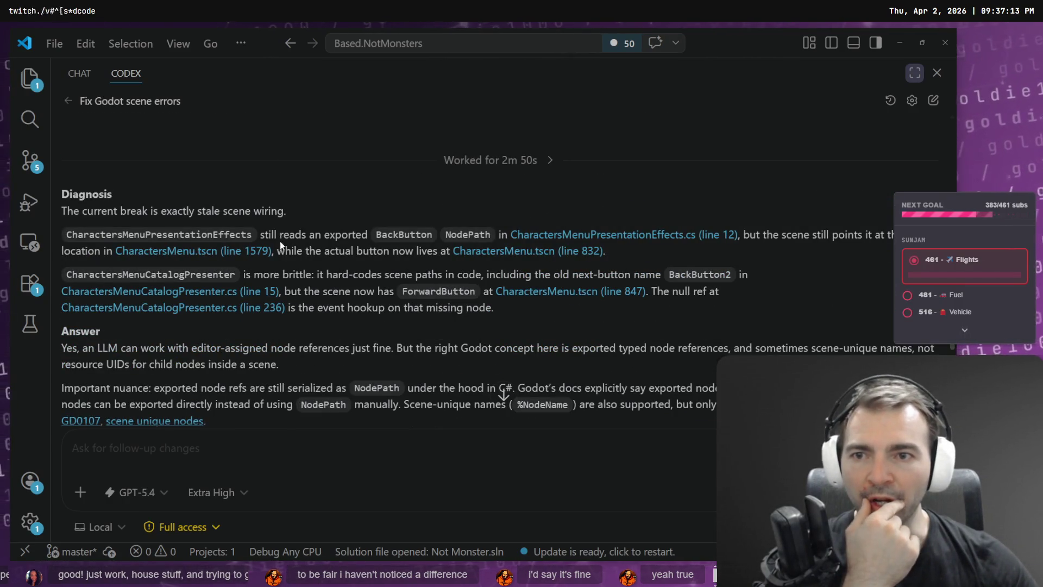
drag(198, 212, 210, 210)
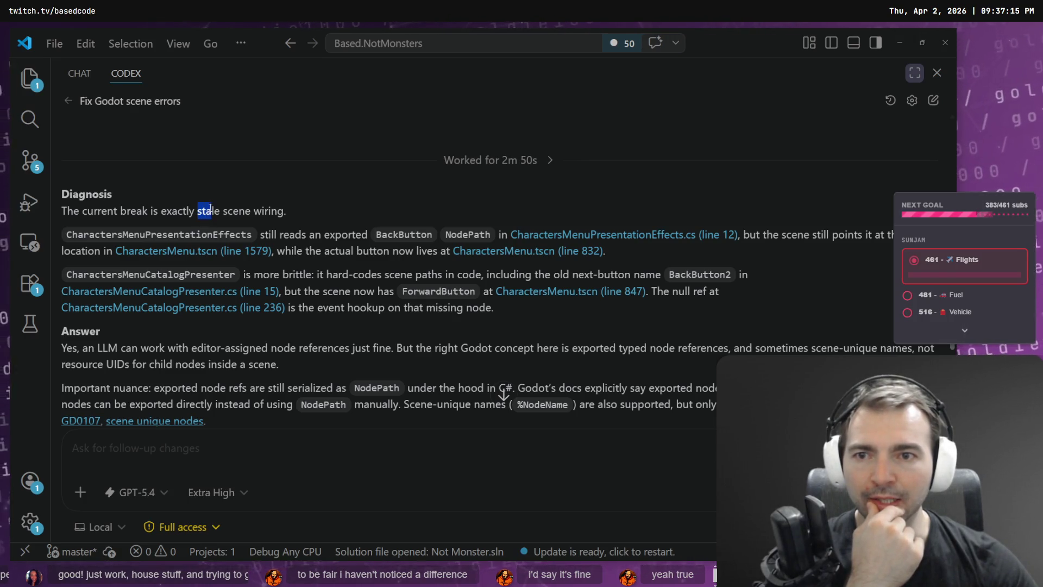
click(273, 211)
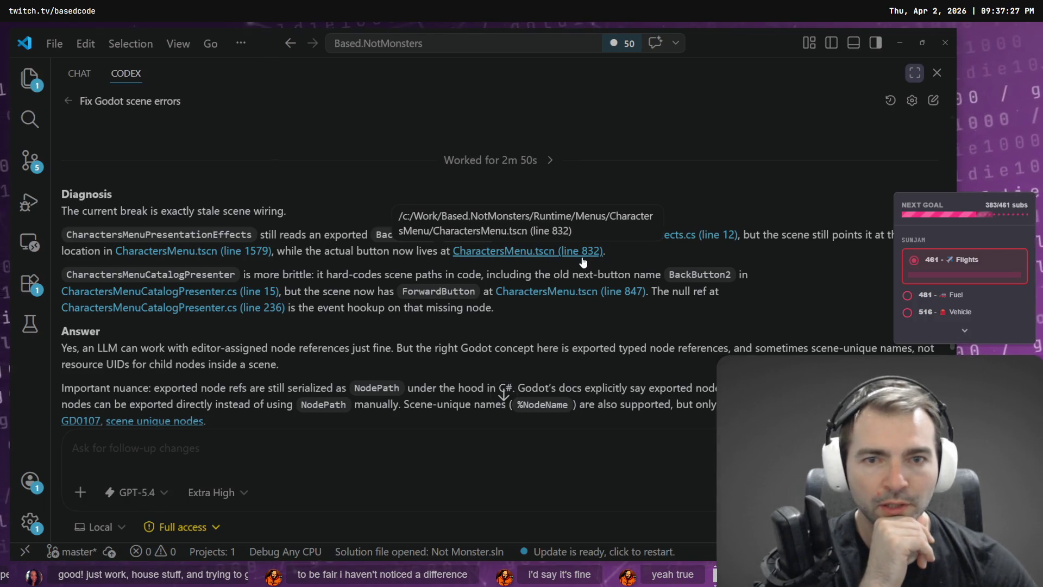
click(499, 251)
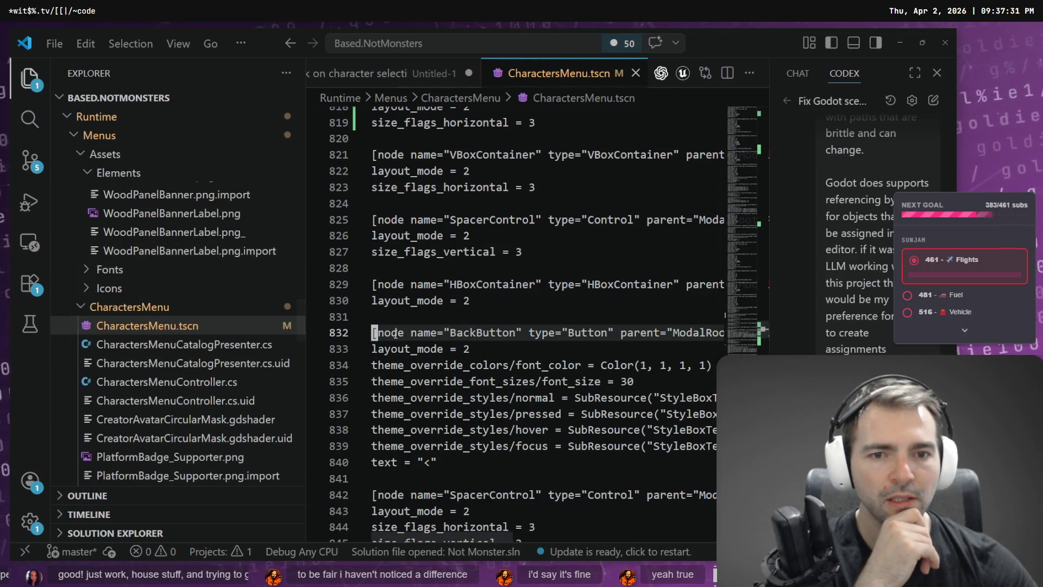
click(556, 77)
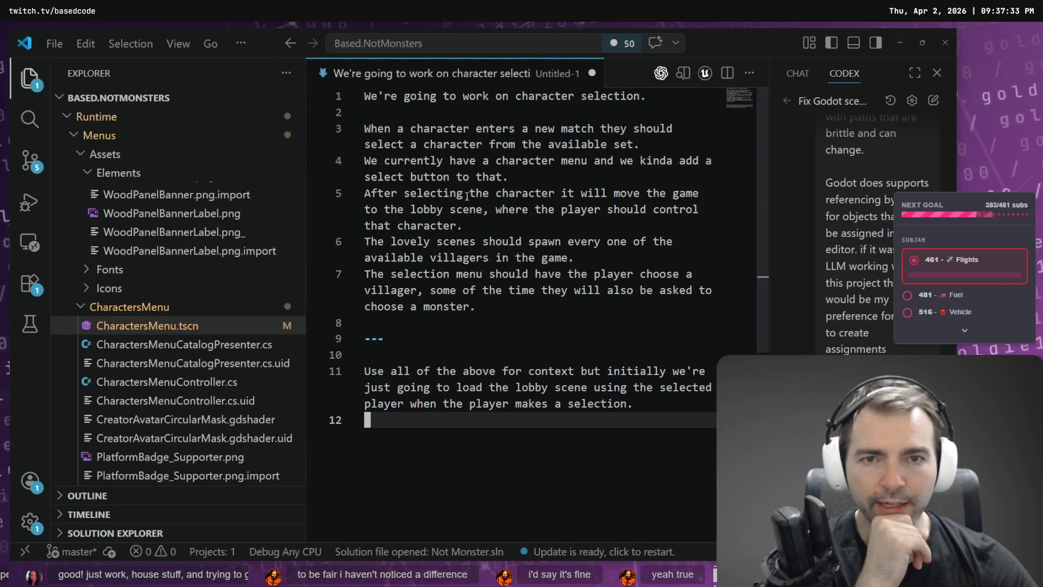
click(915, 74)
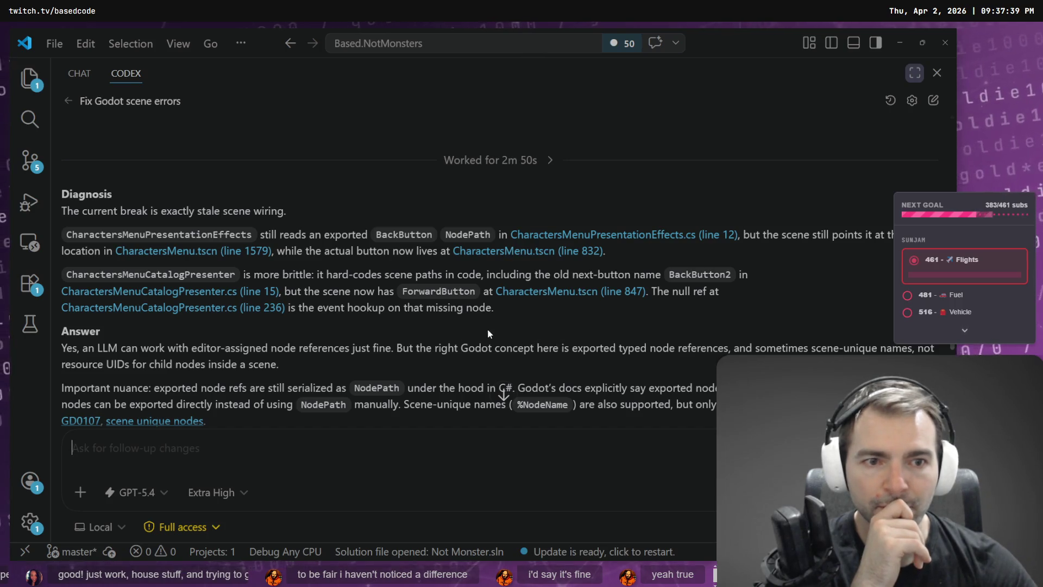
scroll(470, 323, down, 3)
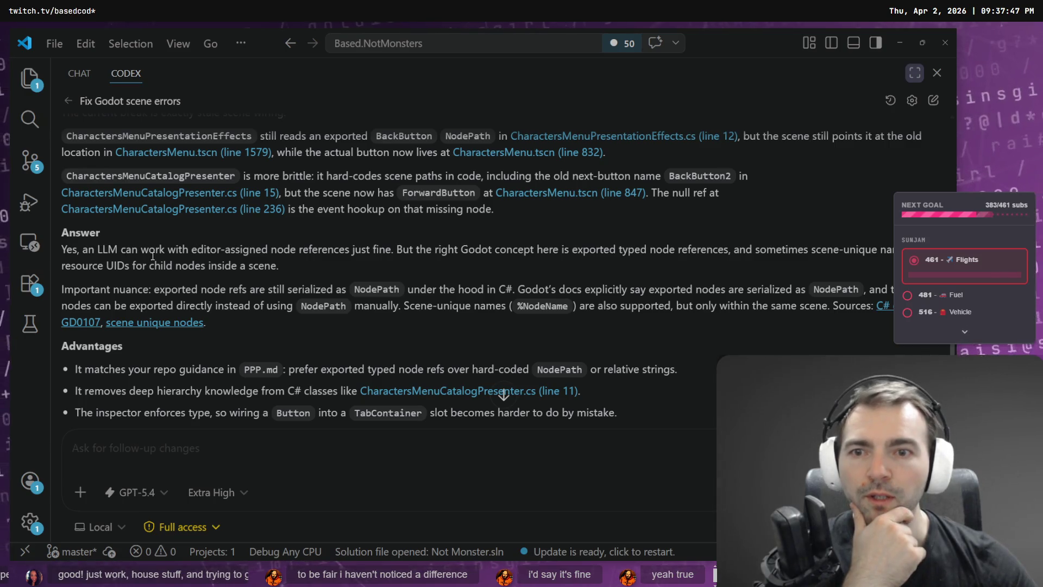
drag(271, 248, 724, 254)
click(723, 255)
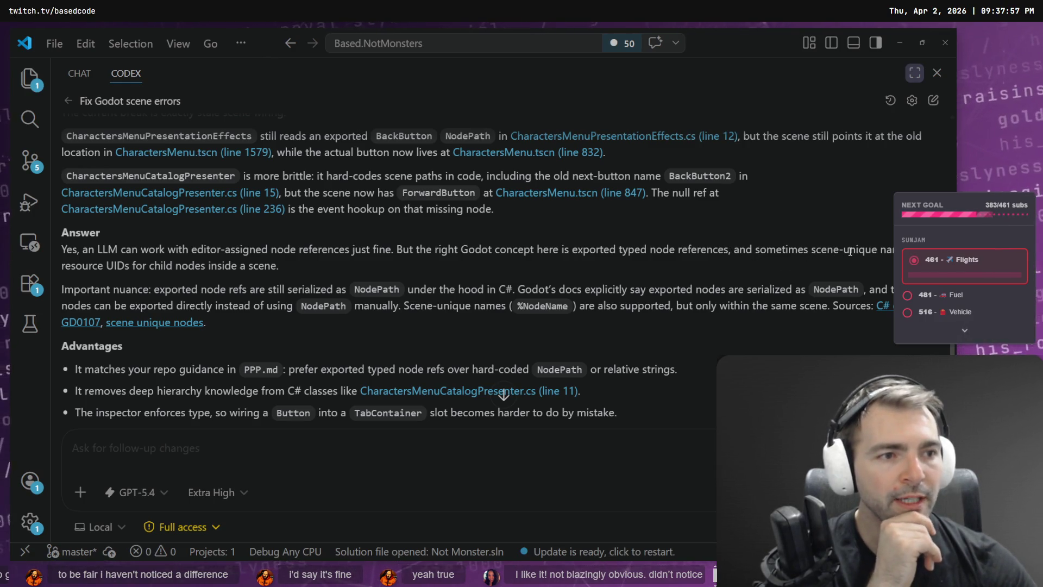
drag(103, 266, 327, 266)
click(320, 267)
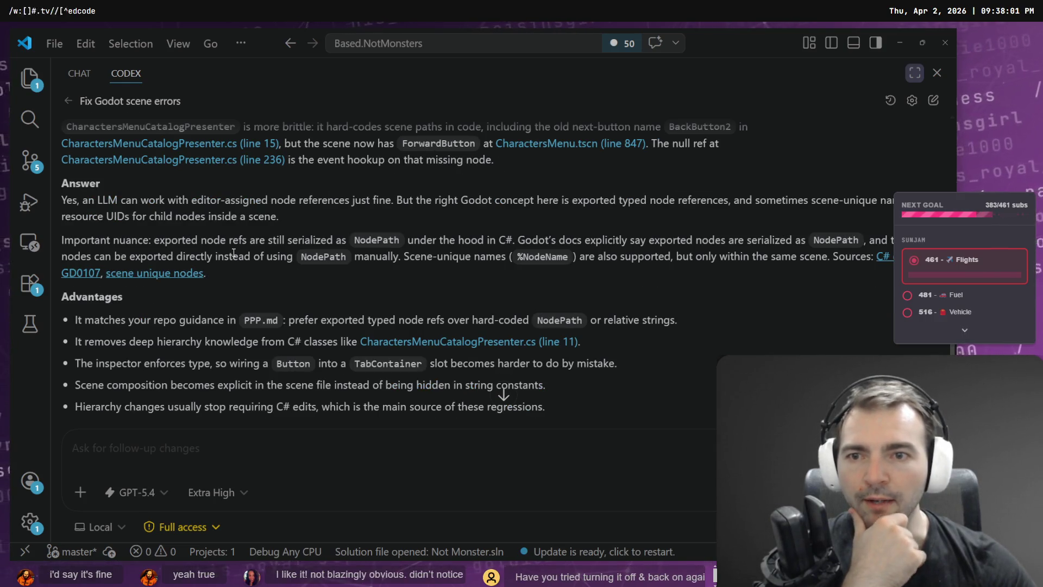
mouse_move(160, 240)
mouse_down()
mouse_move(527, 243)
mouse_move(515, 242)
mouse_up()
click(418, 242)
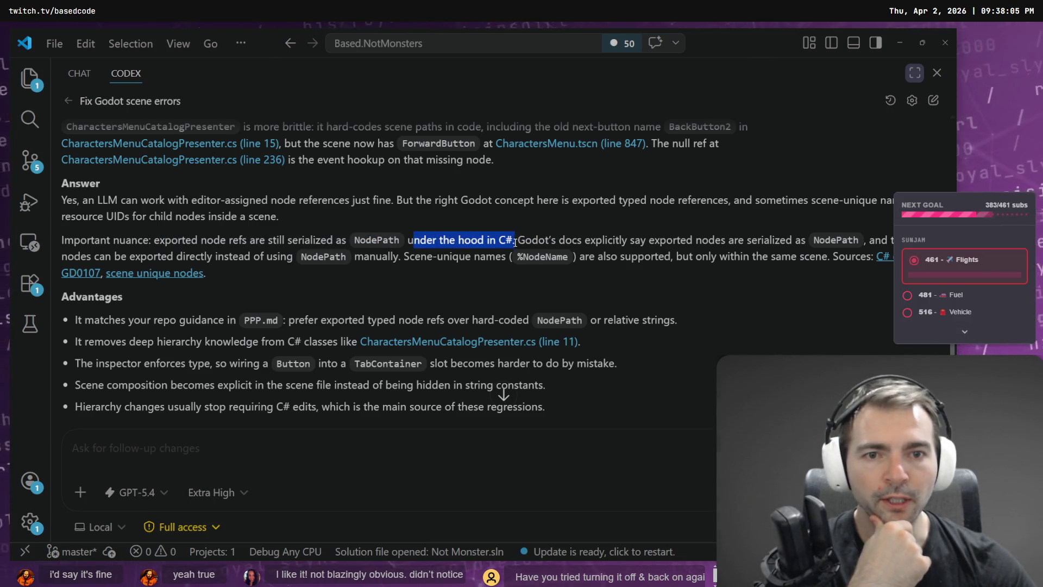
click(529, 244)
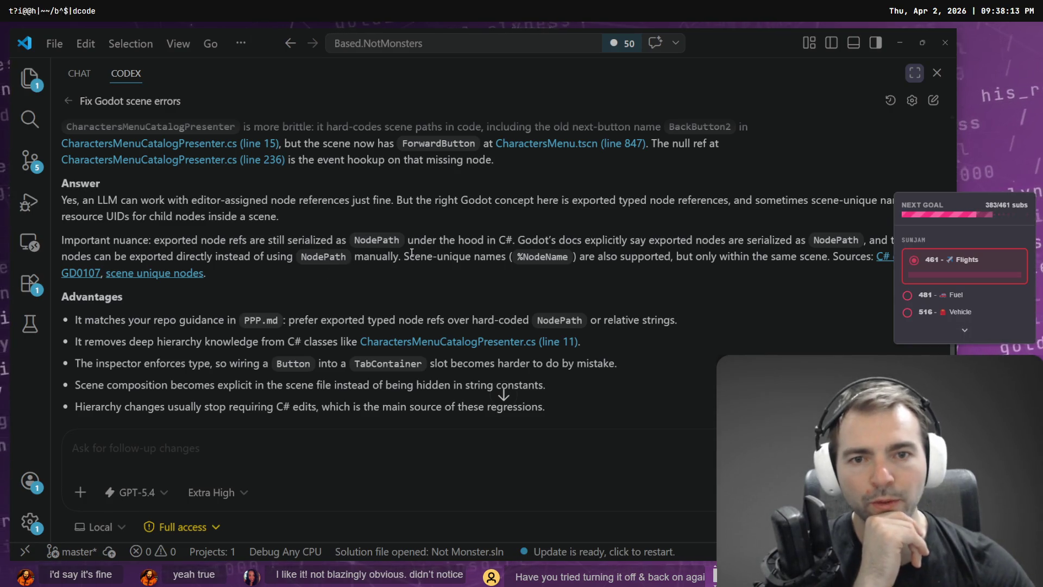
drag(429, 257, 460, 257)
click(447, 260)
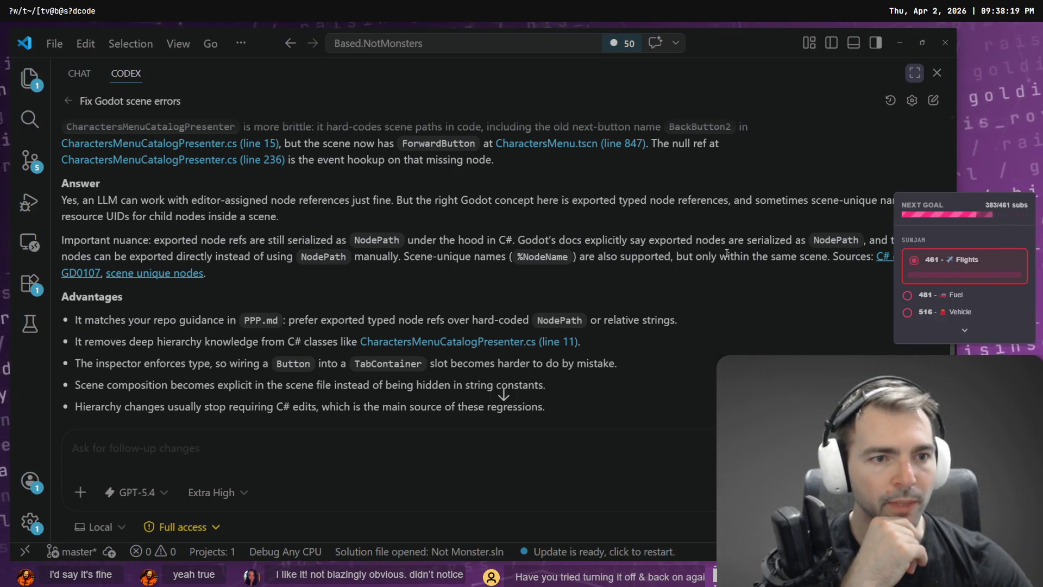
scroll(256, 292, down, 3)
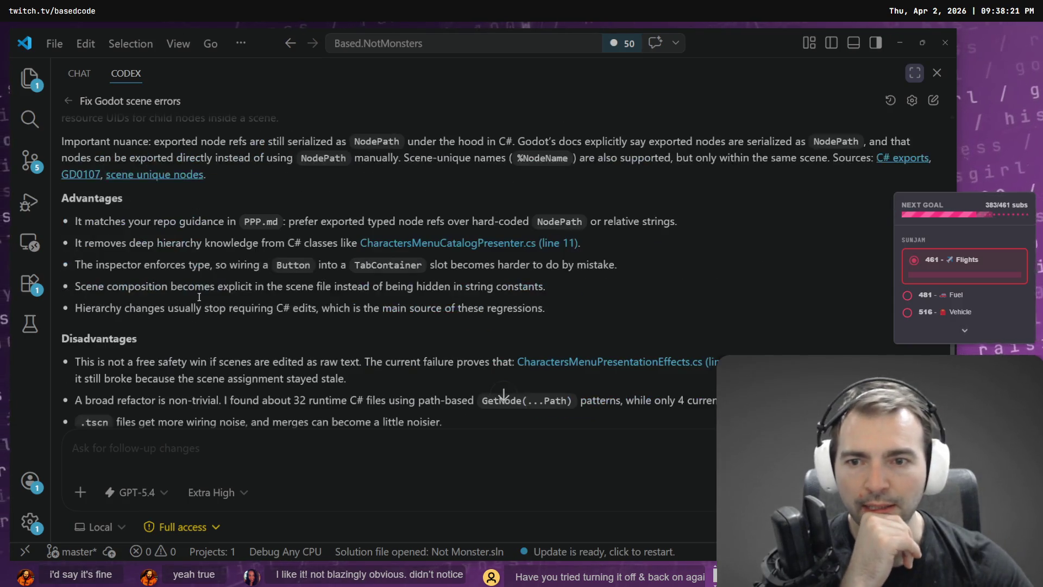
scroll(216, 260, up, 3)
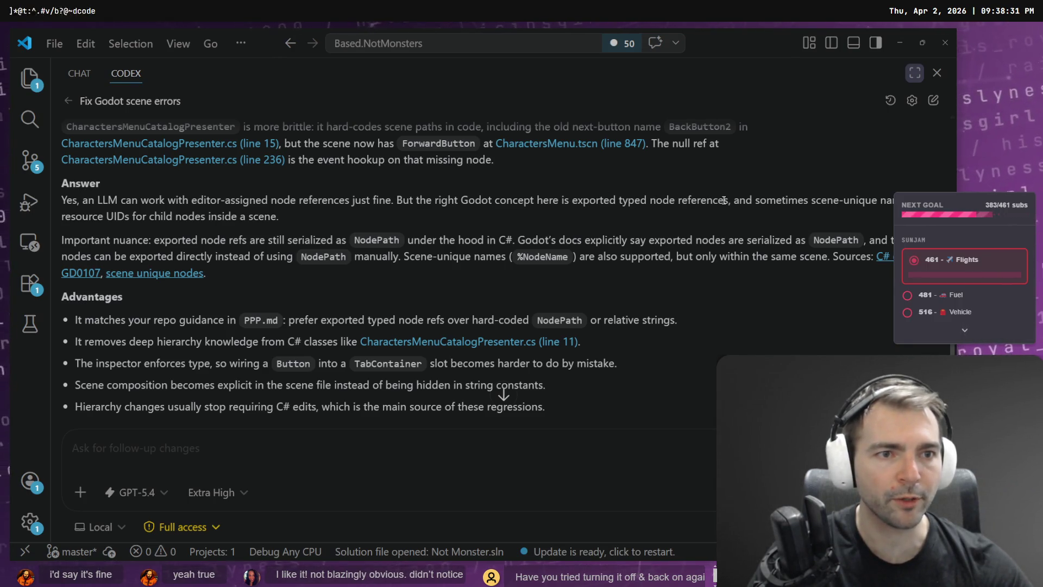
drag(729, 200, 569, 202)
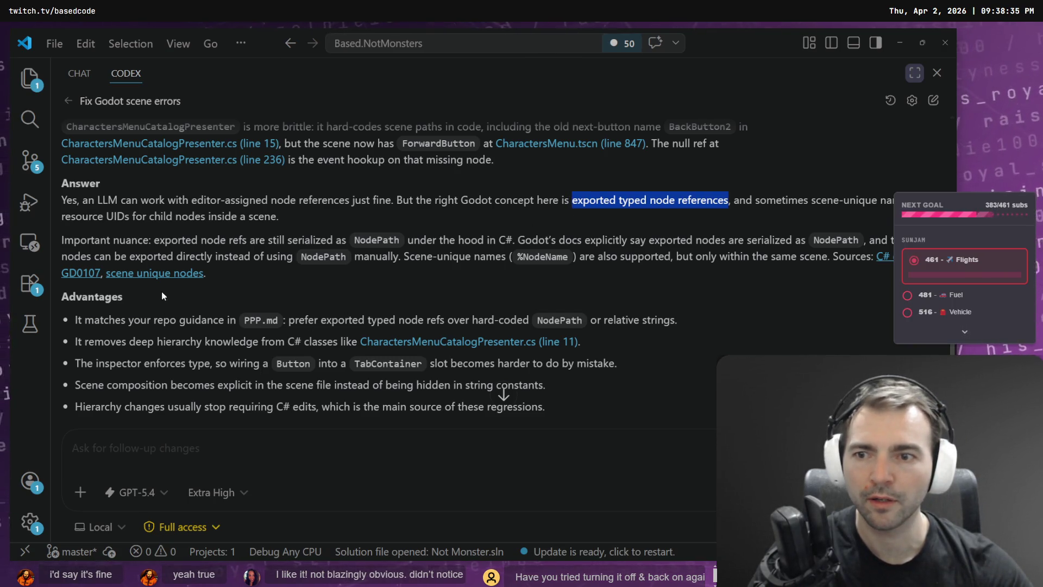
scroll(150, 309, down, 2)
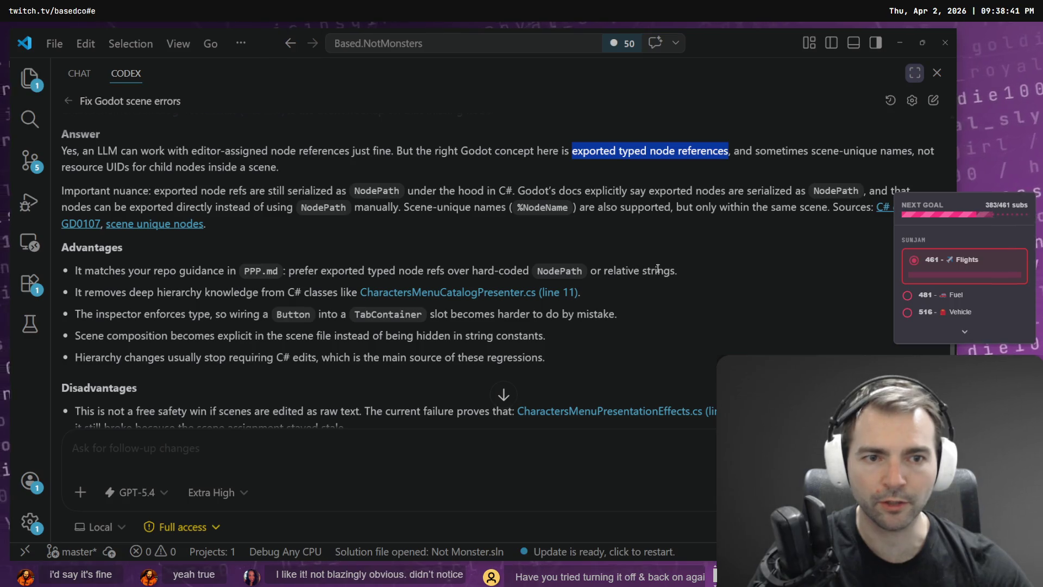
scroll(622, 289, down, 2)
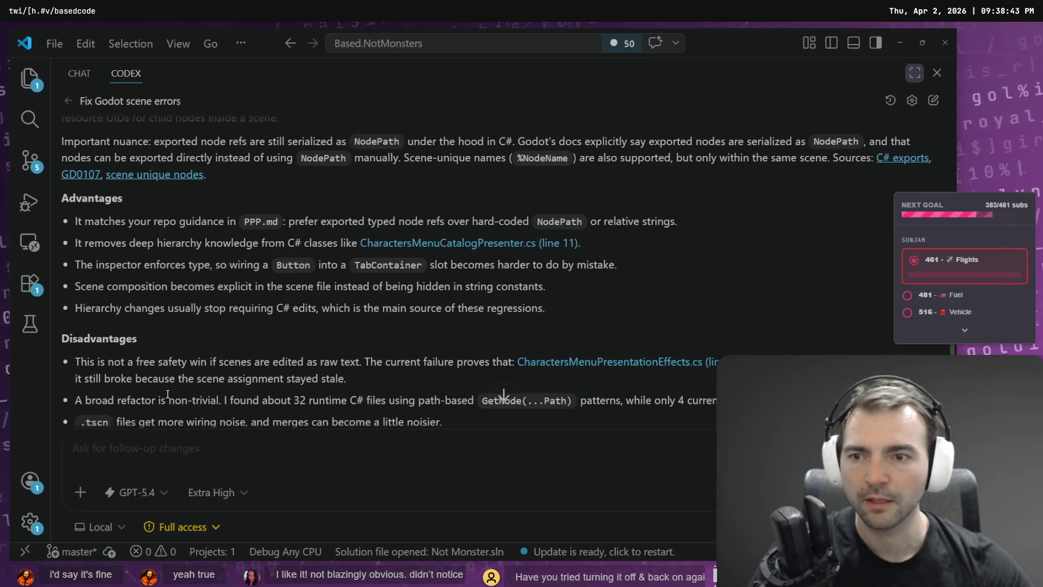
scroll(108, 368, down, 4)
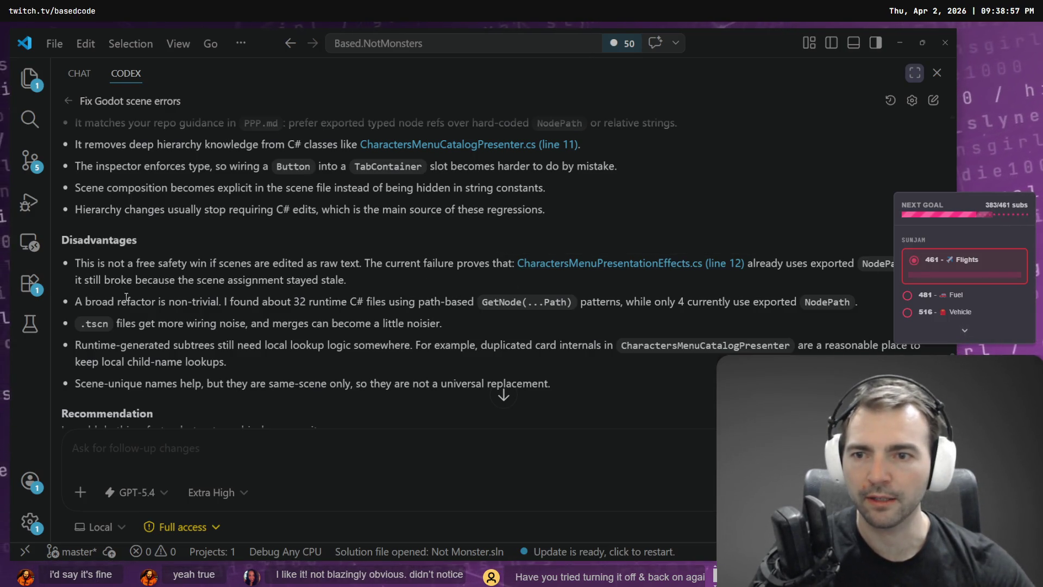
scroll(126, 296, down, 2)
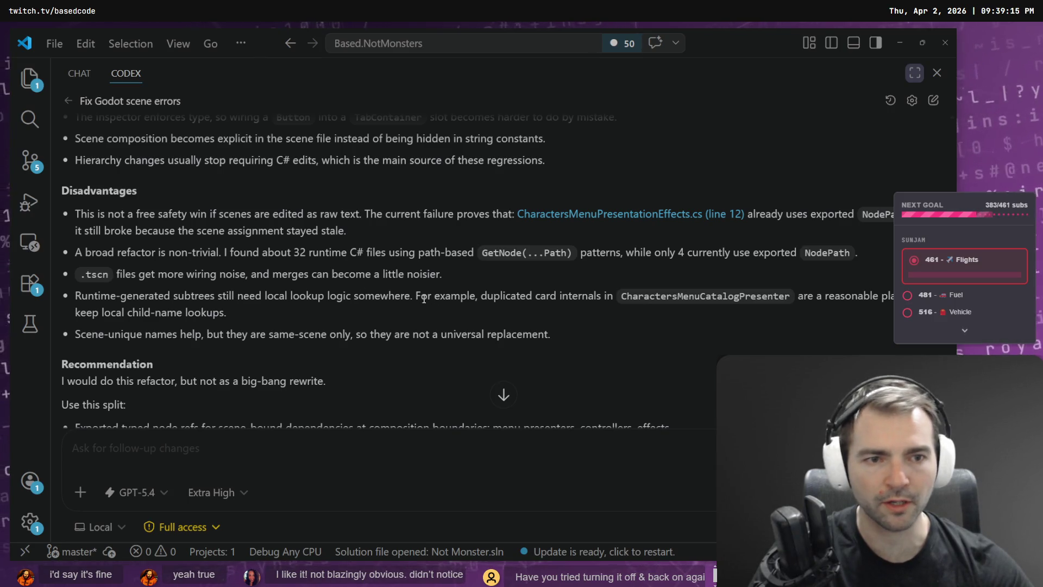
scroll(164, 309, down, 1)
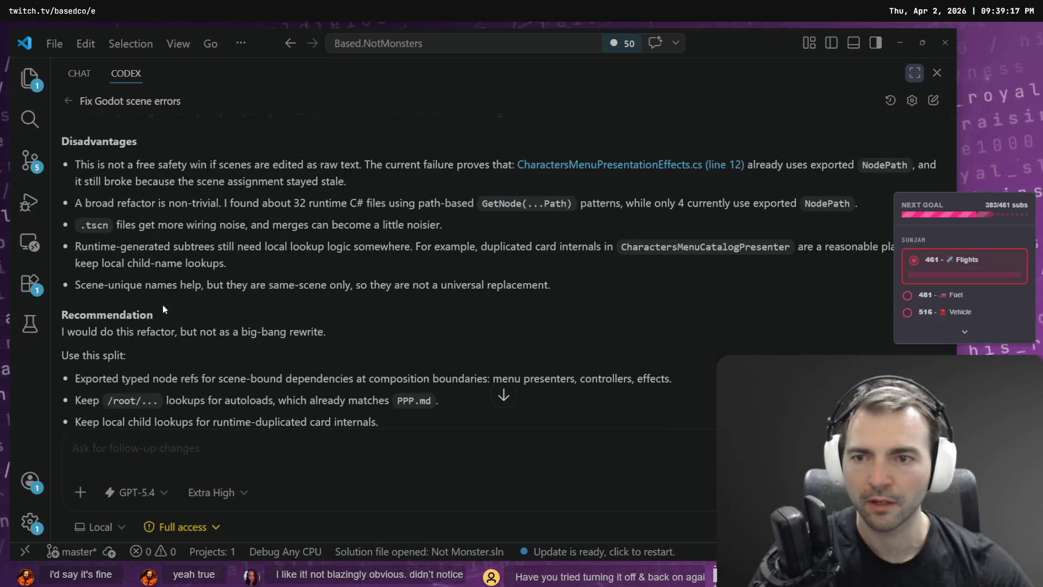
scroll(129, 292, down, 1)
scroll(130, 292, down, 1)
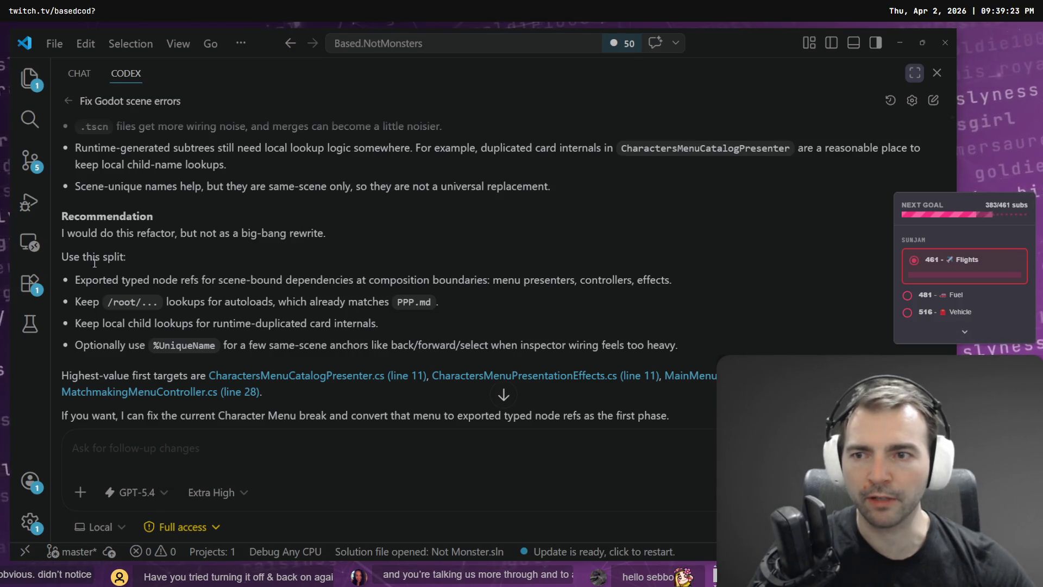
drag(81, 279, 431, 275)
click(255, 275)
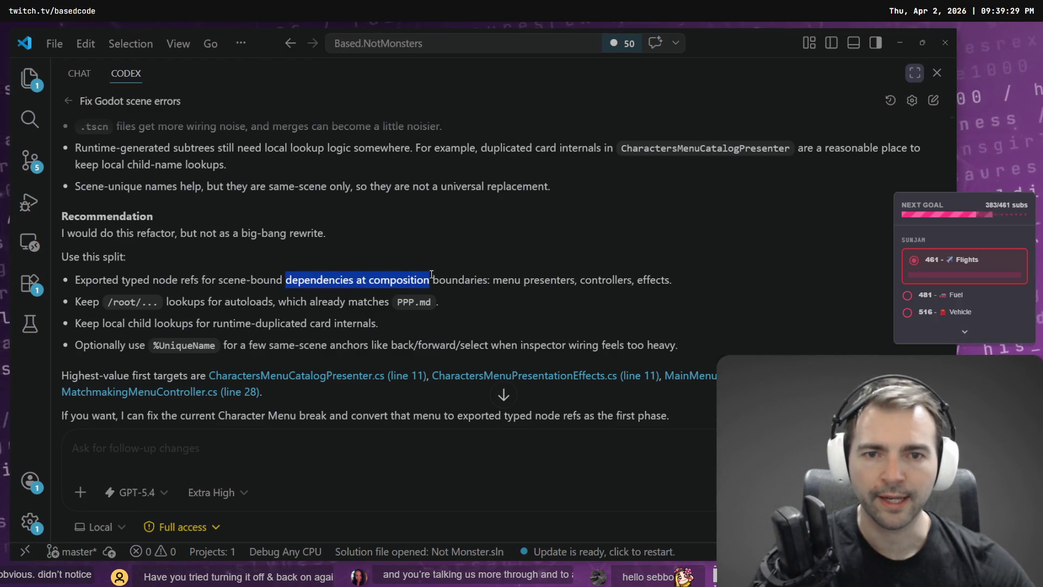
drag(502, 279, 671, 278)
click(184, 291)
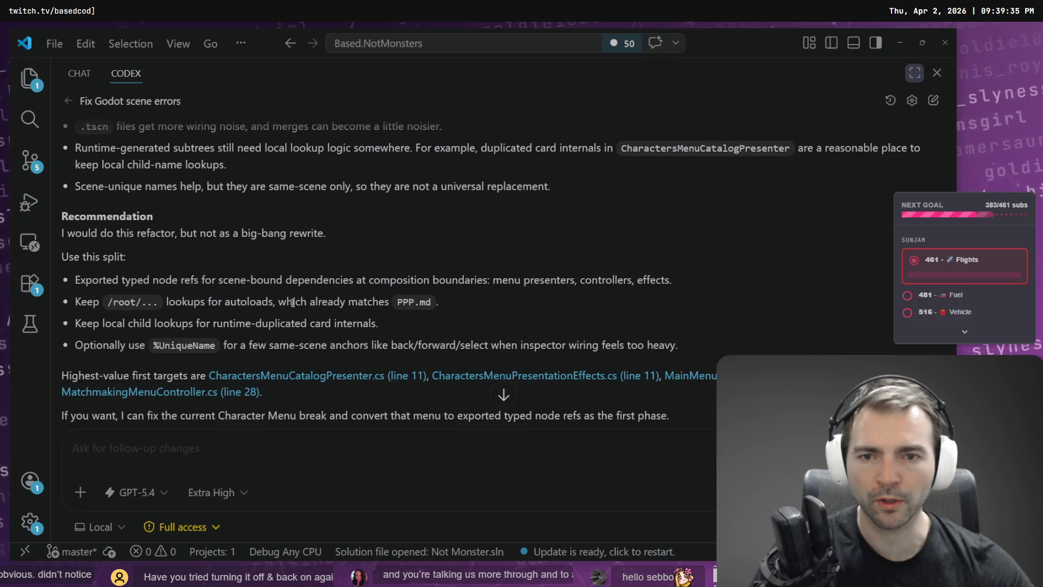
scroll(131, 280, down, 1)
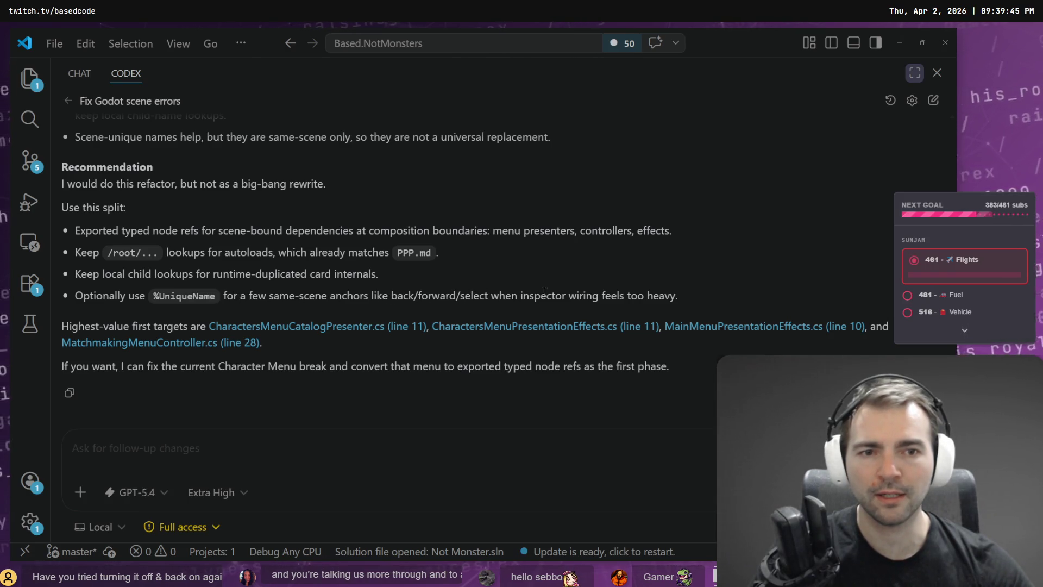
drag(749, 300, 307, 298)
click(397, 304)
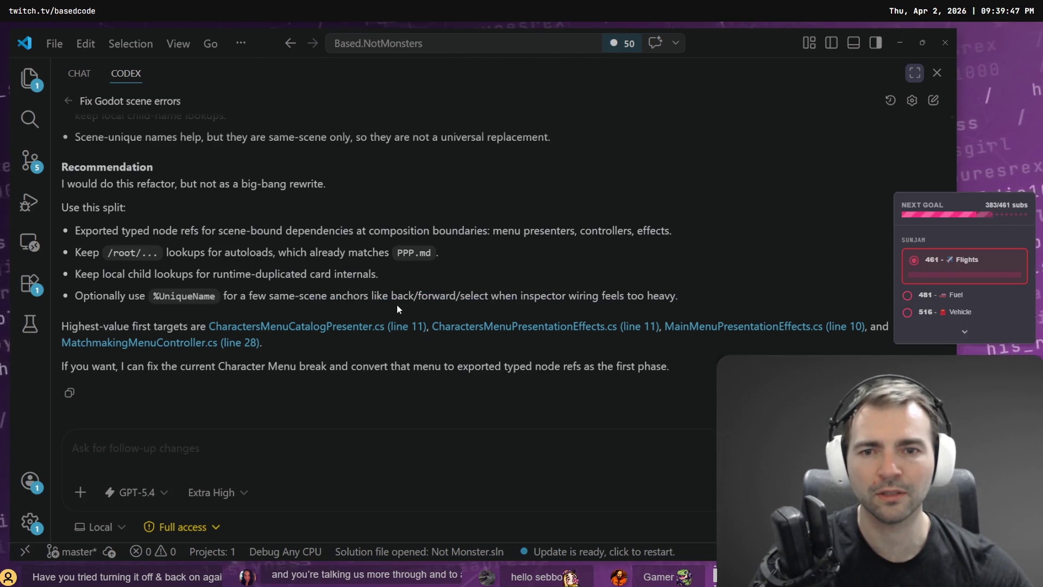
drag(152, 297, 218, 297)
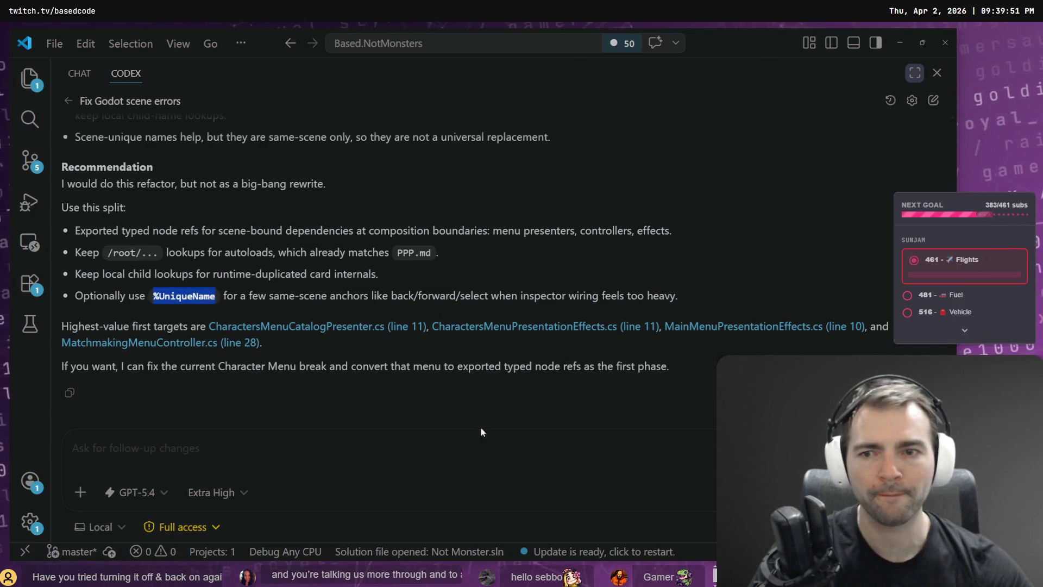
click(224, 446)
text(I don't)
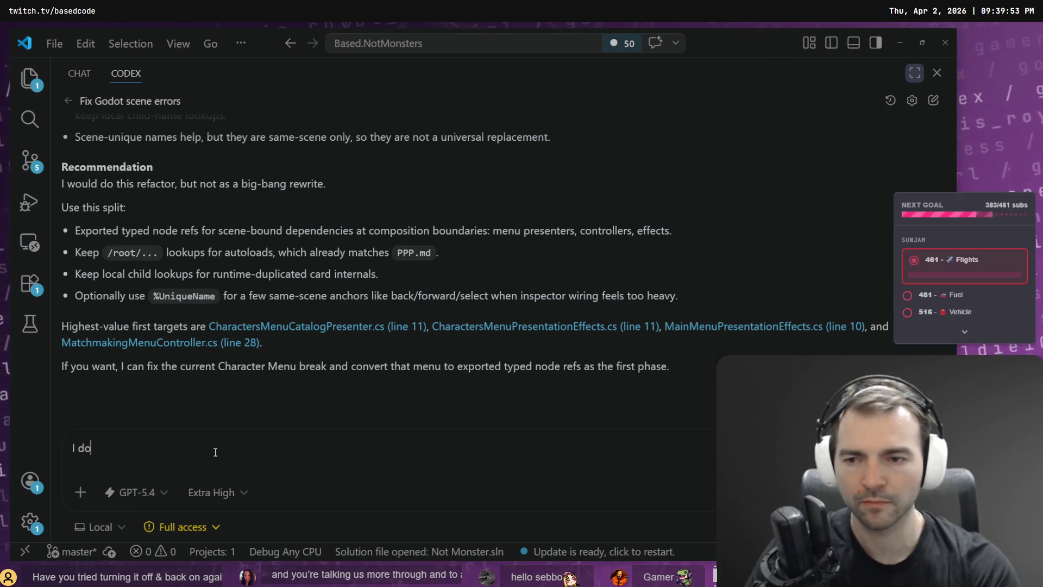
text(%u)
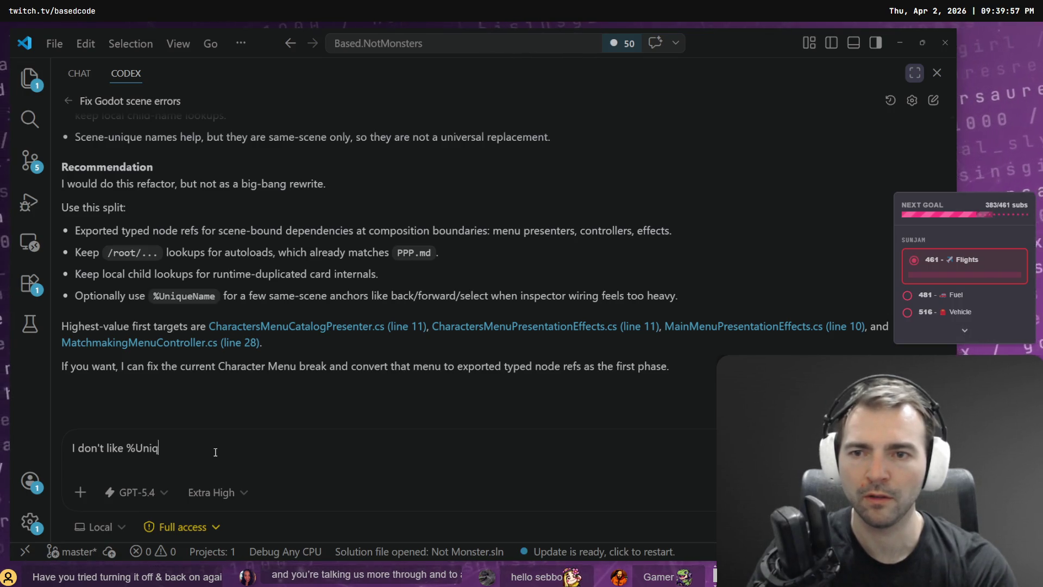
text(ame, and want a)
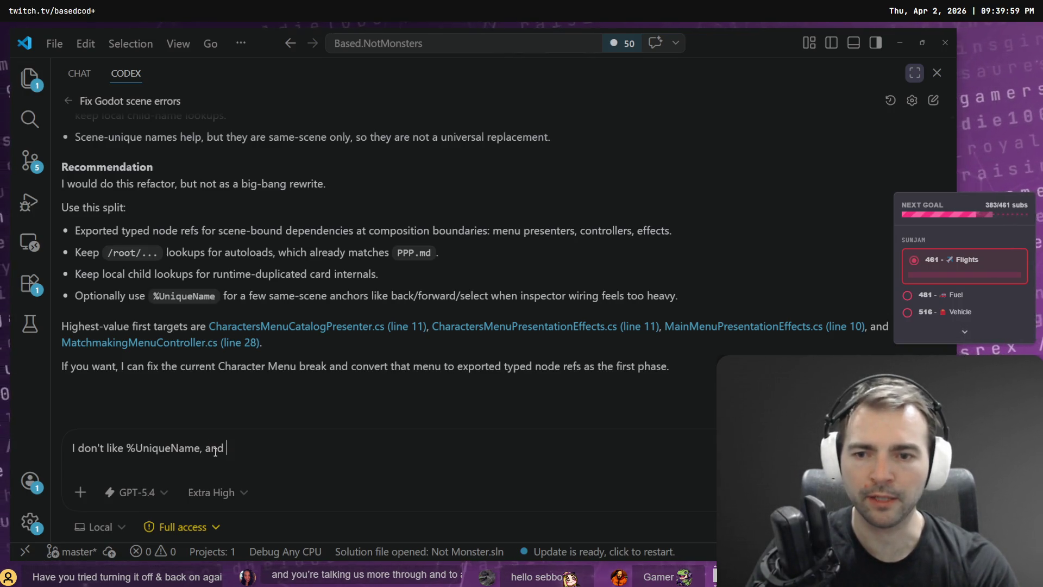
text( solut)
Write that the solution mustn't break as the scene changes, as Unity handles with [SerializeField].
key(BackSpace)
key(BackSpace)
key(BackSpace)
text(litonm t)
key(BackSpace)
key(BackSpace)
key(BackSpace)
text(olution that ada)
key(BackSpace)
key(BackSpace)
key(BackSpace)
text(dapts)
key(BackSpace)
key(BackSpace)
key(BackSpace)
text(doesn't br)
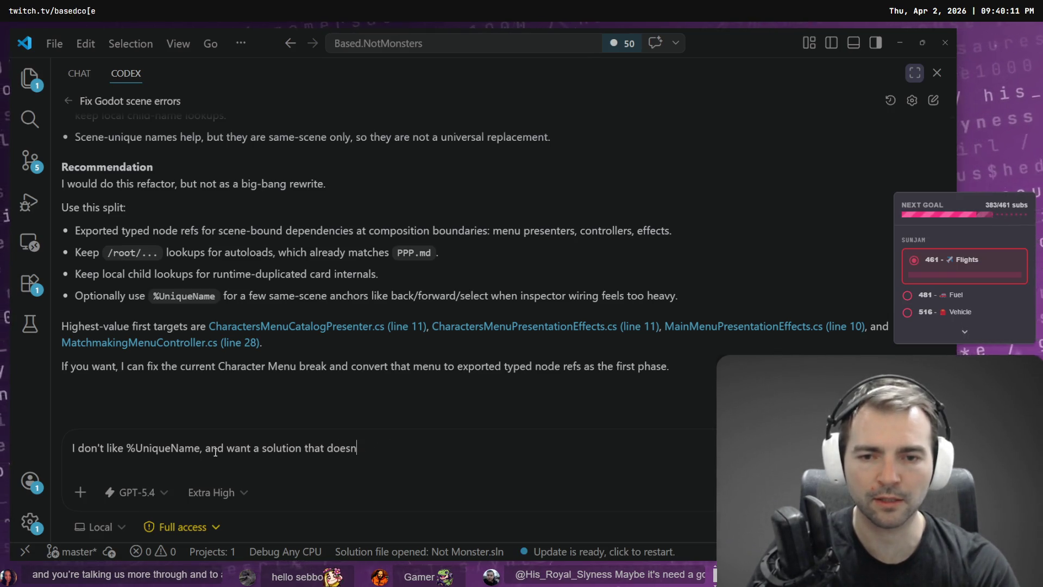
text(eak as the scnene )
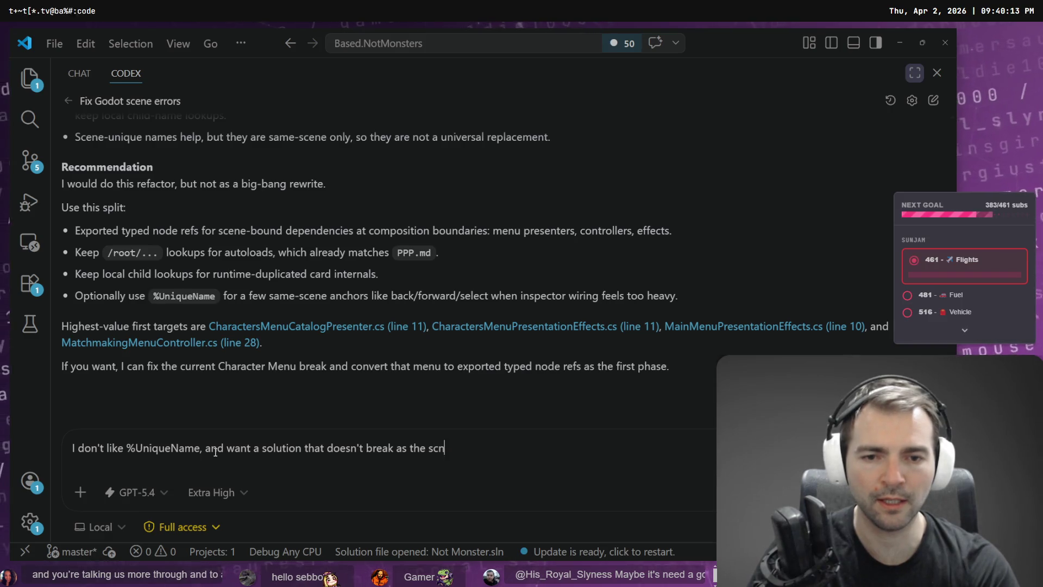
text(changes. In unity, we wou)
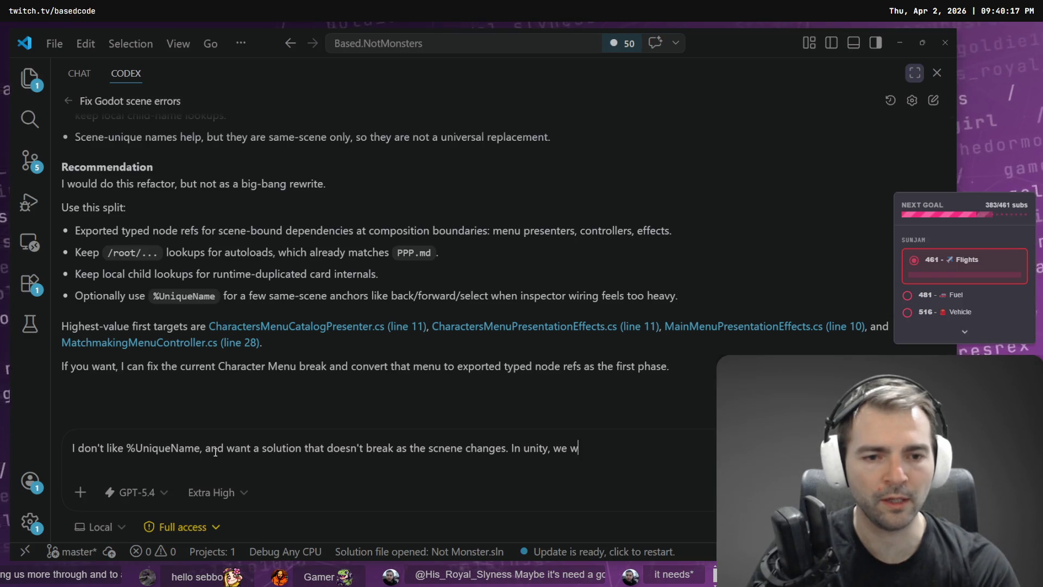
text(ld handle this with [Seru)
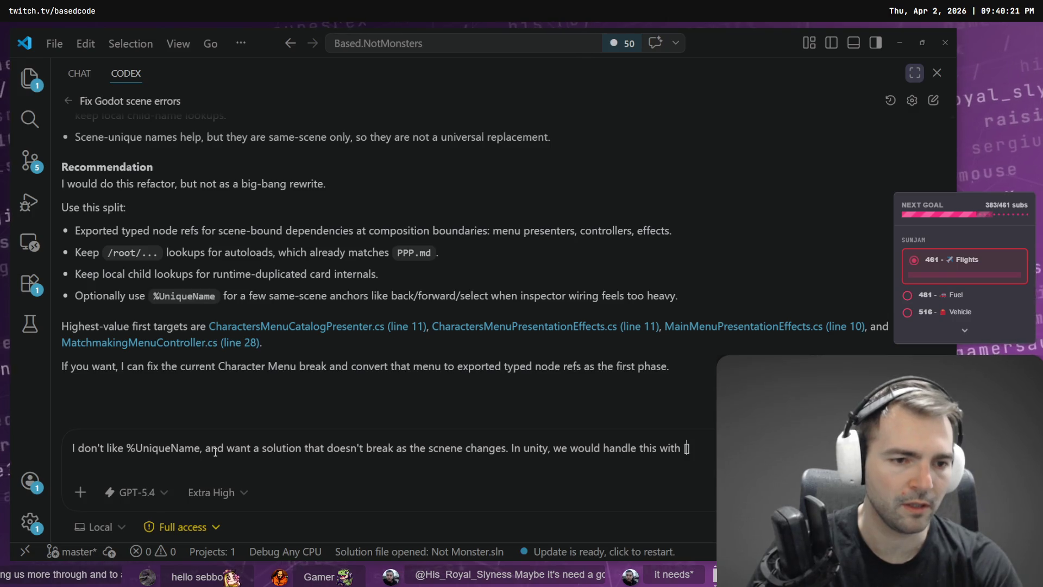
text(ia)
key(BackSpace)
key(BackSpace)
key(BackSpace)
text(eruiali)
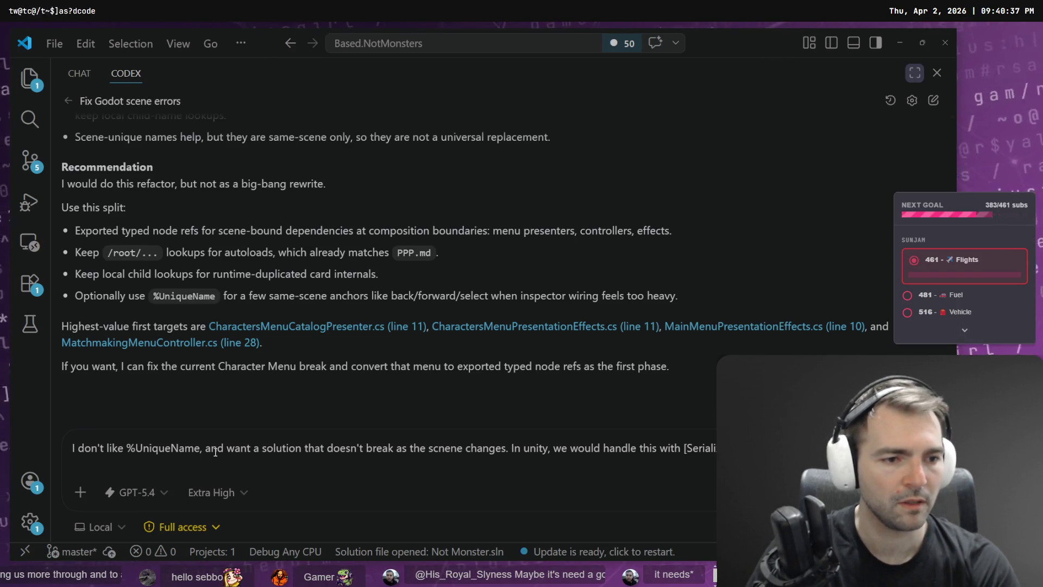
Ask whether exported typed node references are Godot's closest match to this practice, and send.
text(assignment)
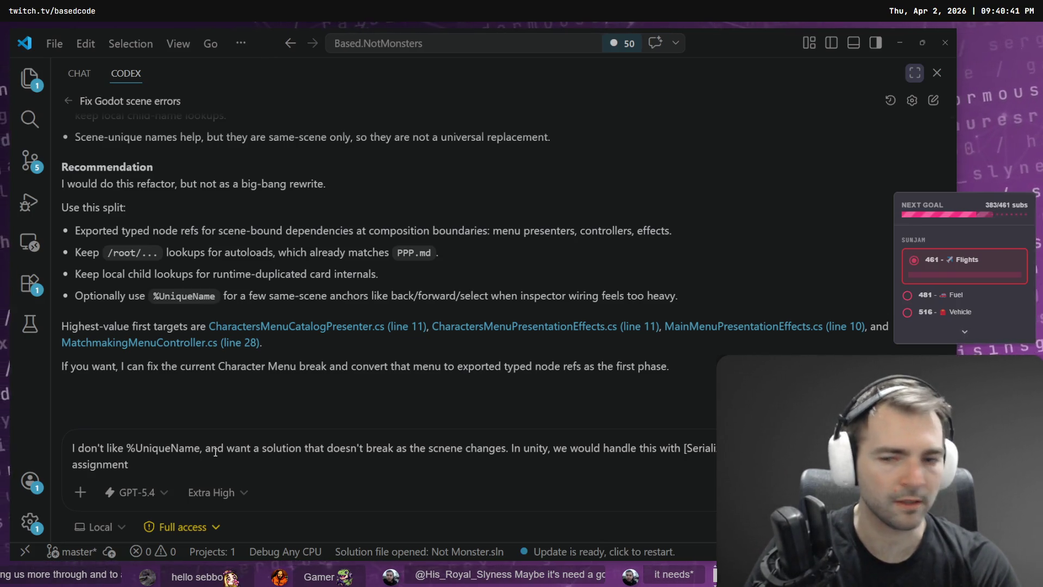
key(ctrl+shift+Left)
key(BackSpace)
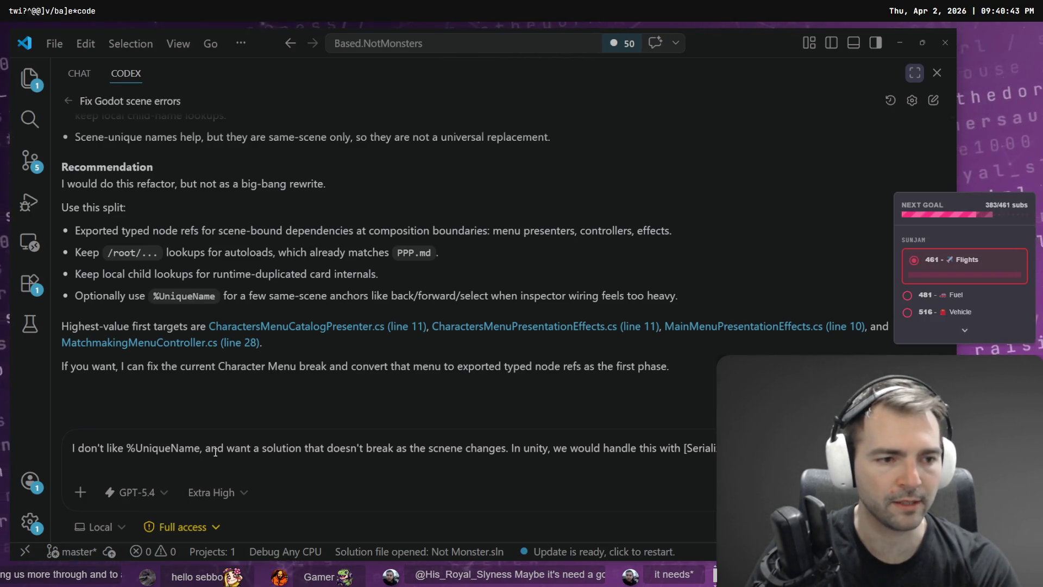
text(compo)
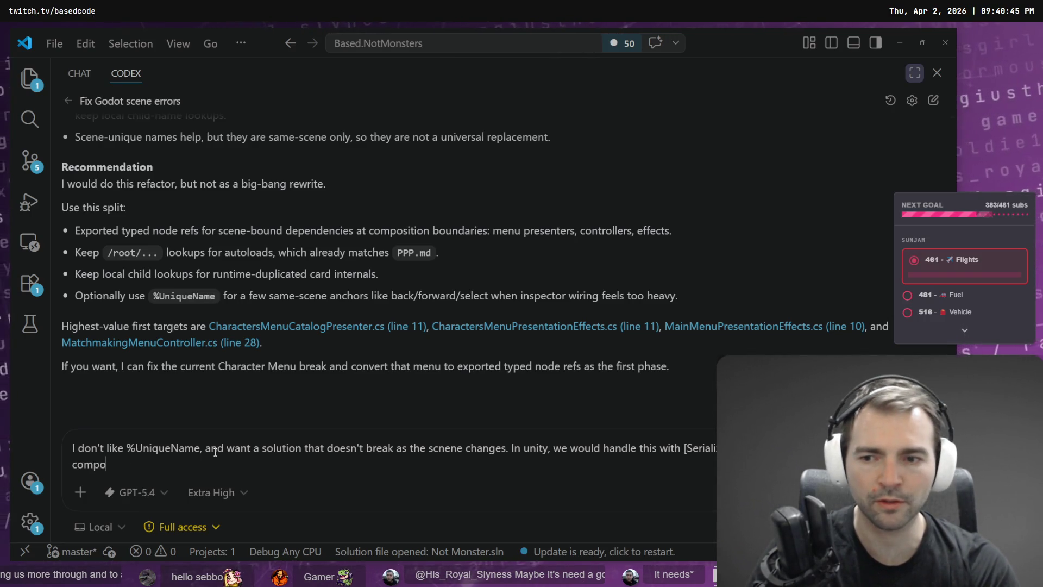
text(nent. I)
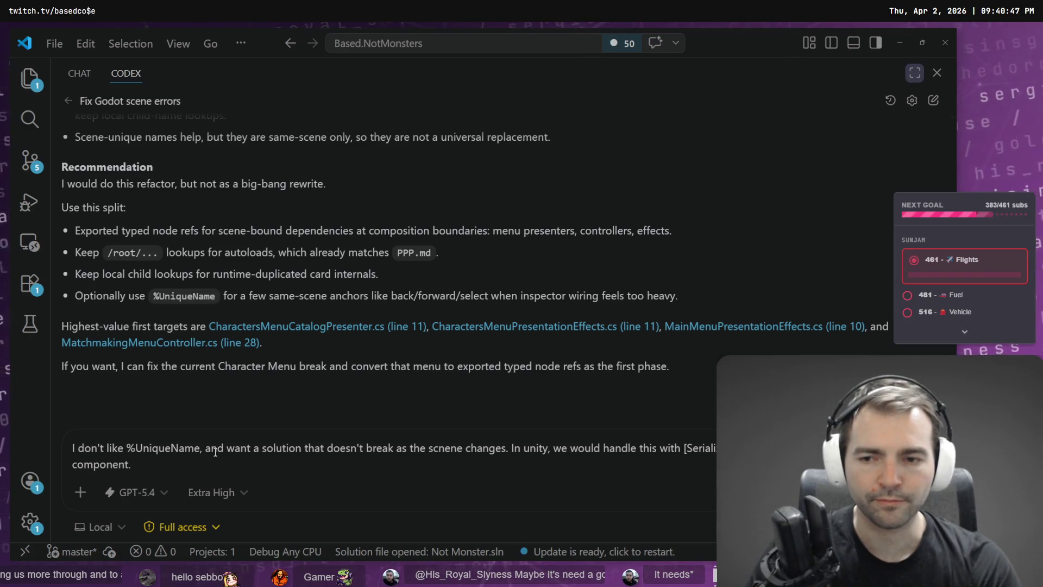
text(s exported typed node references)
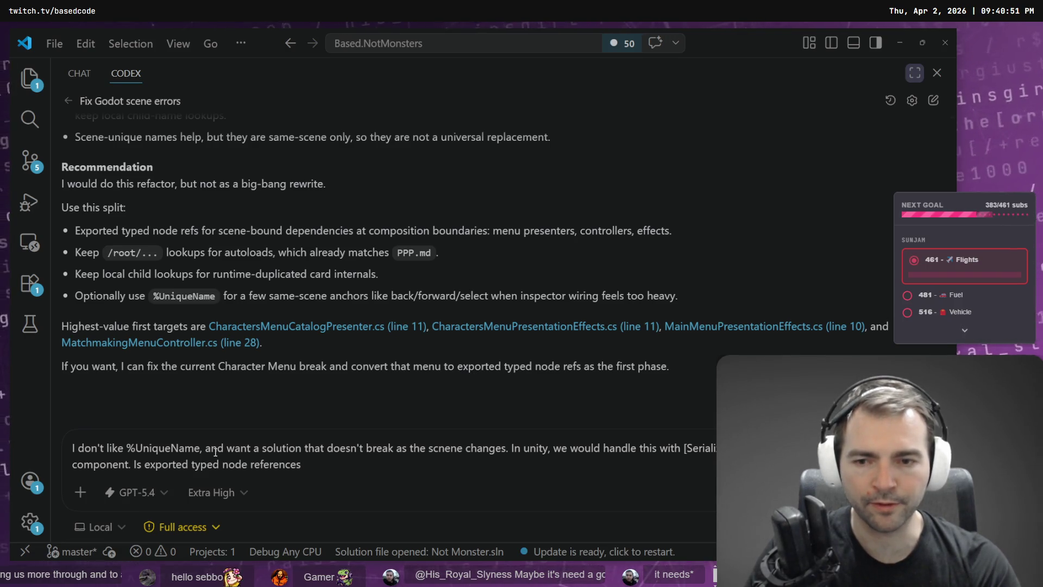
text(the closes )
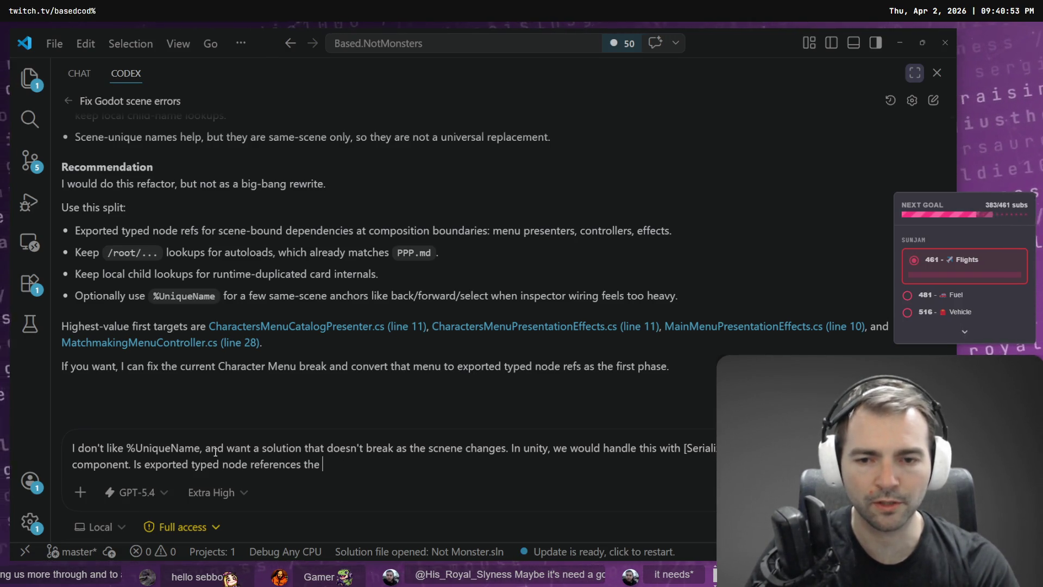
text(thing we can do that matches)
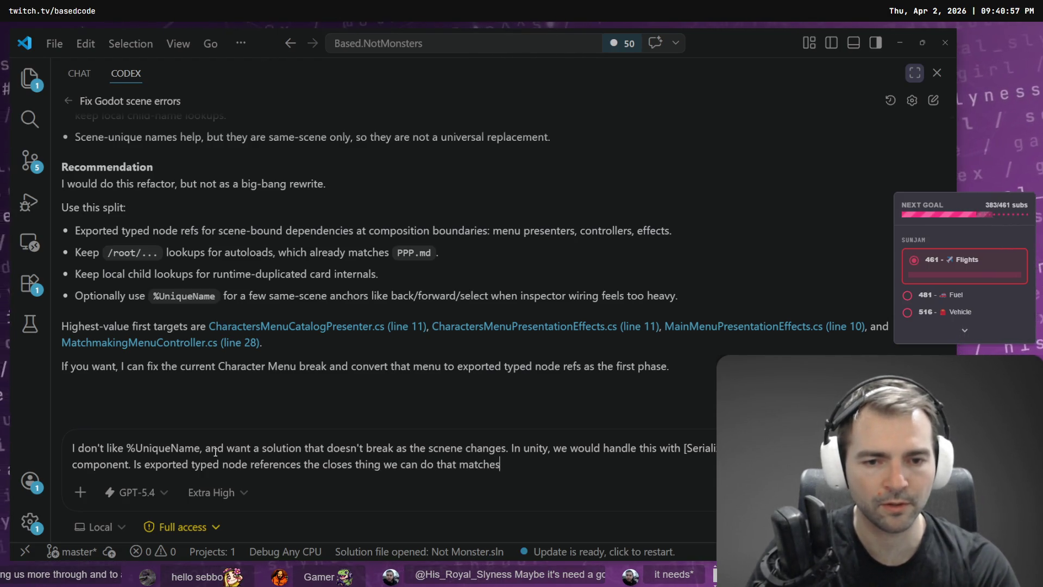
text( this practice in g)
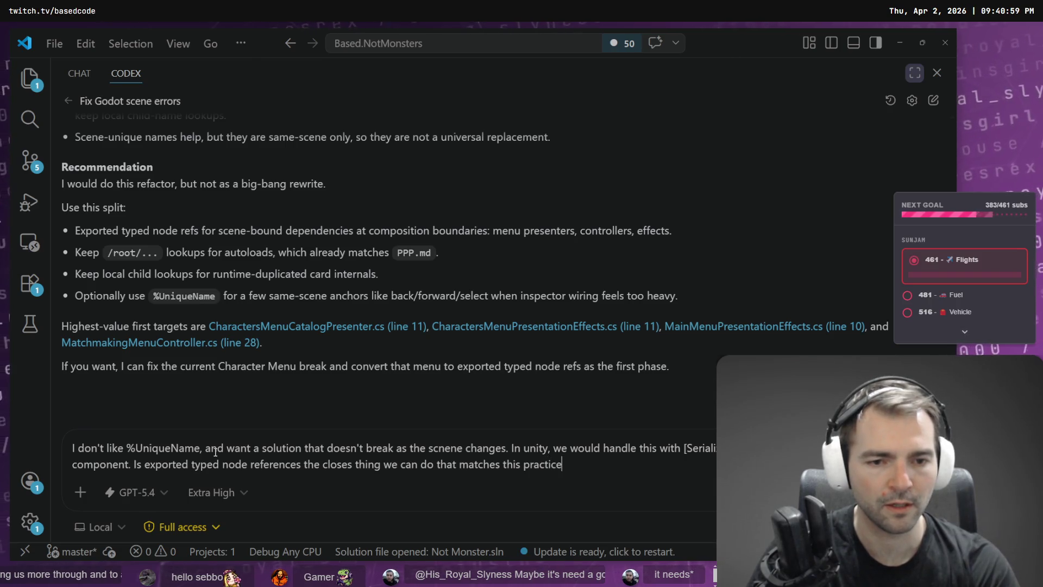
text(odot?)
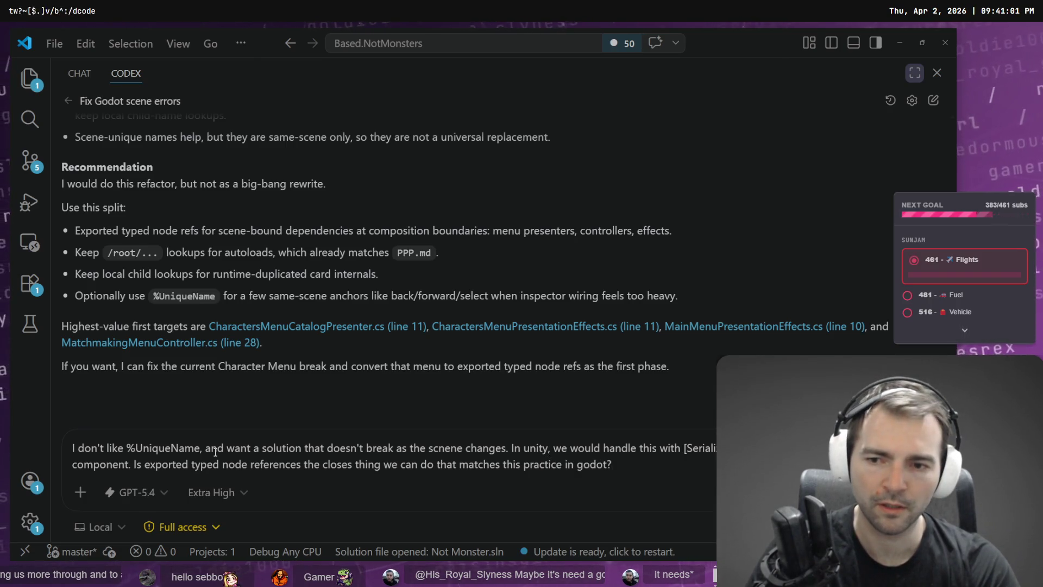
key(Return)
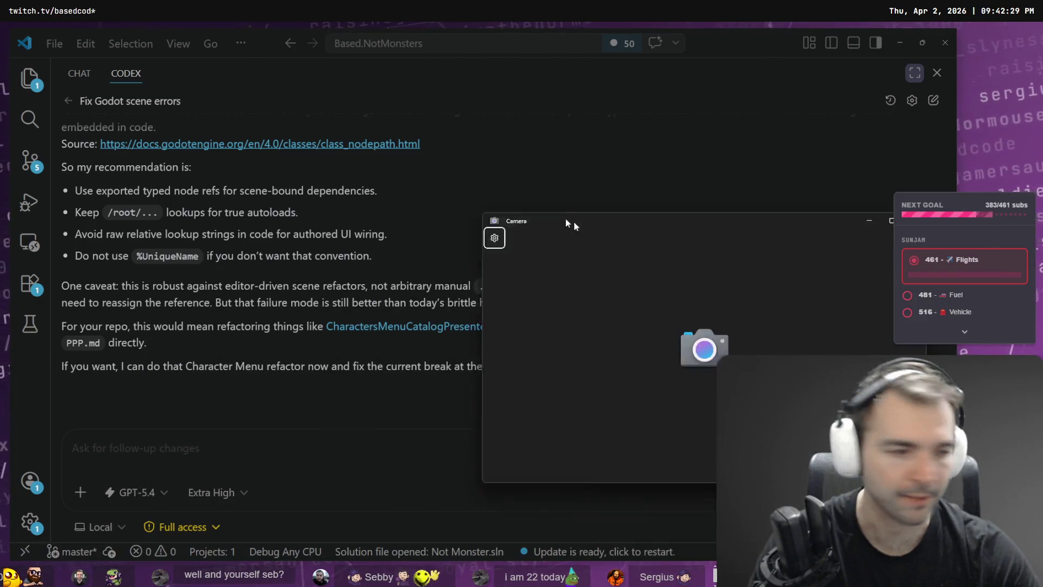
Nudge the Camera window slightly to the left.
drag(407, 175, 405, 175)
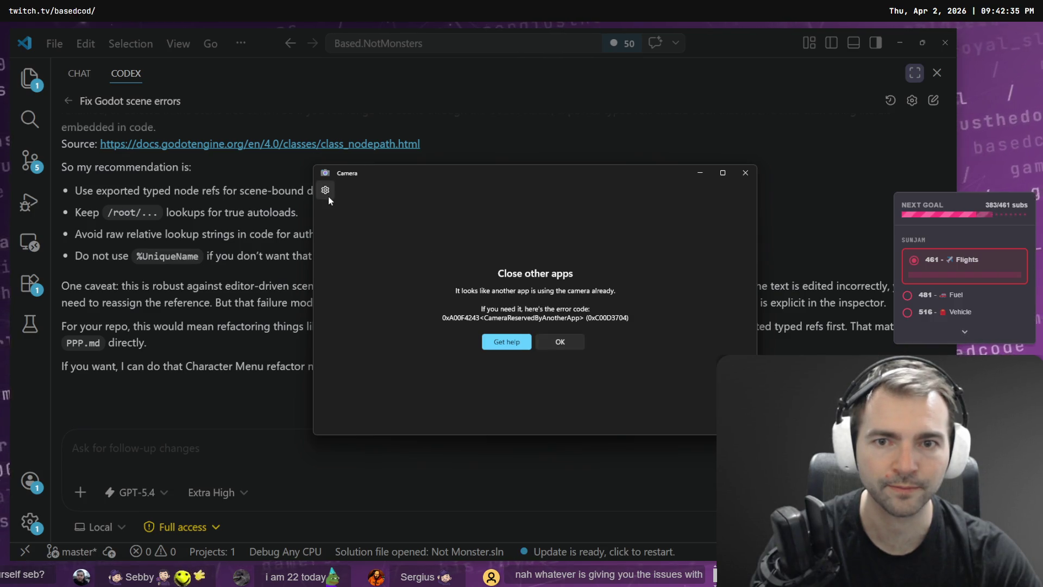
Dismiss the Camera app's camera-already-in-use error.
click(744, 172)
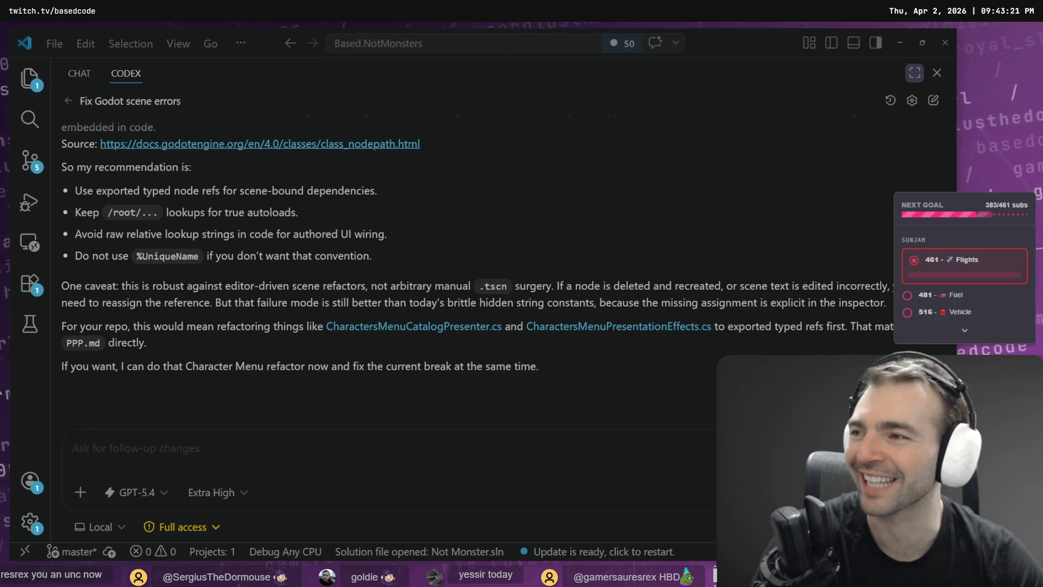
click(195, 447)
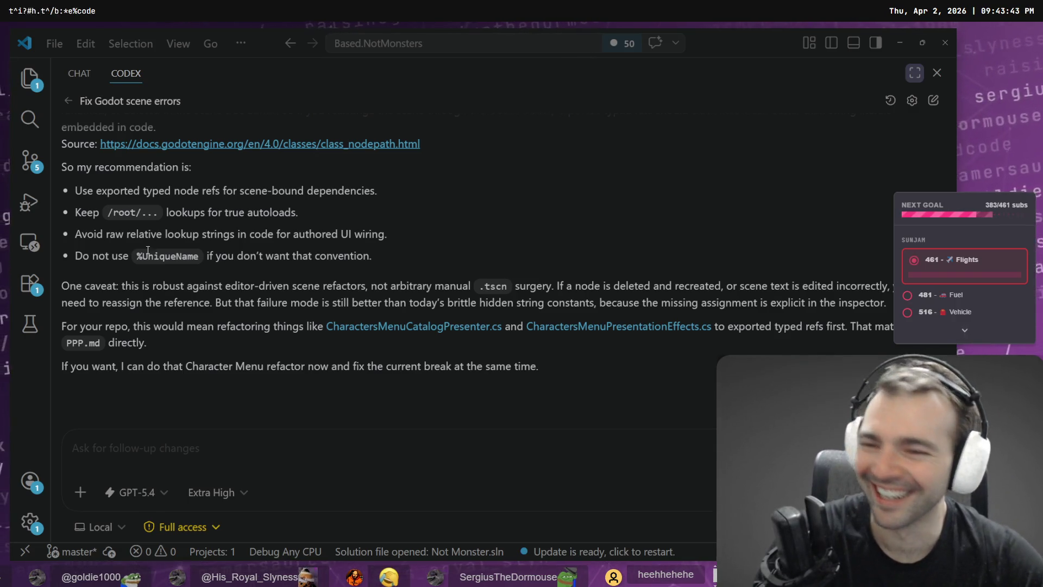
scroll(307, 353, up, 10)
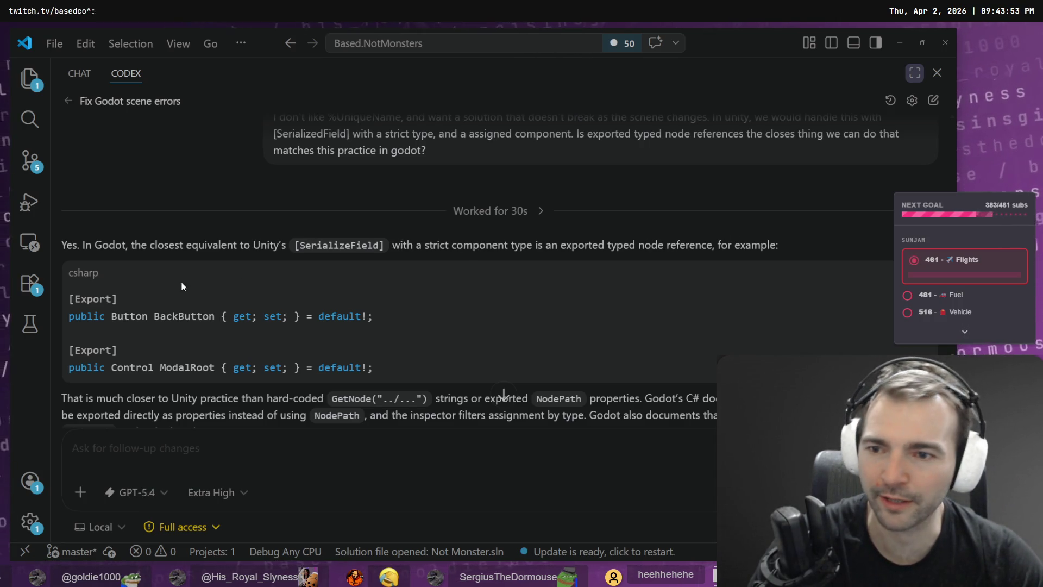
scroll(165, 270, down, 3)
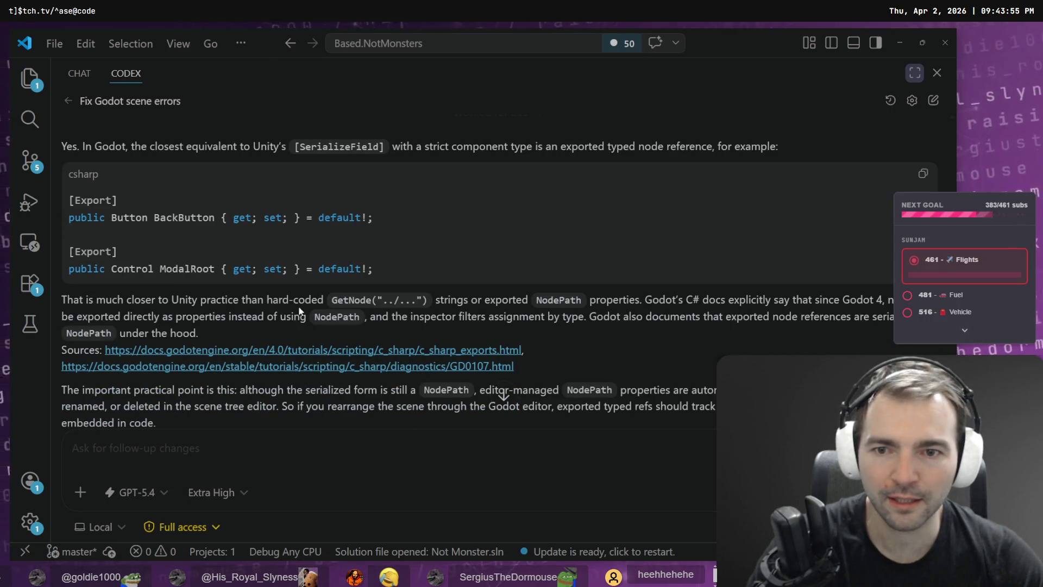
drag(256, 300, 377, 300)
click(452, 303)
drag(644, 299, 895, 300)
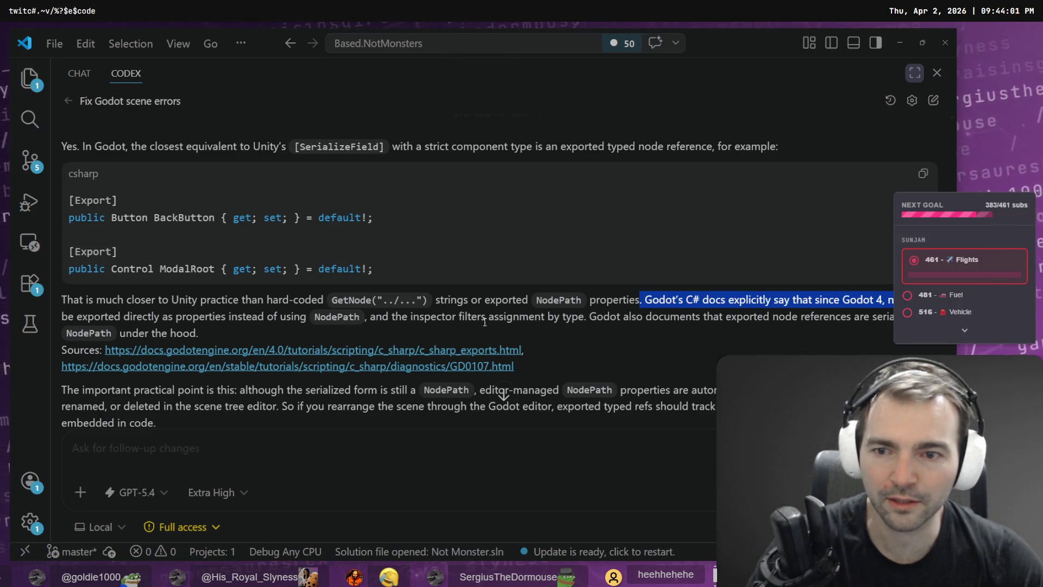
scroll(485, 322, down, 3)
drag(239, 242, 551, 243)
click(497, 244)
click(620, 243)
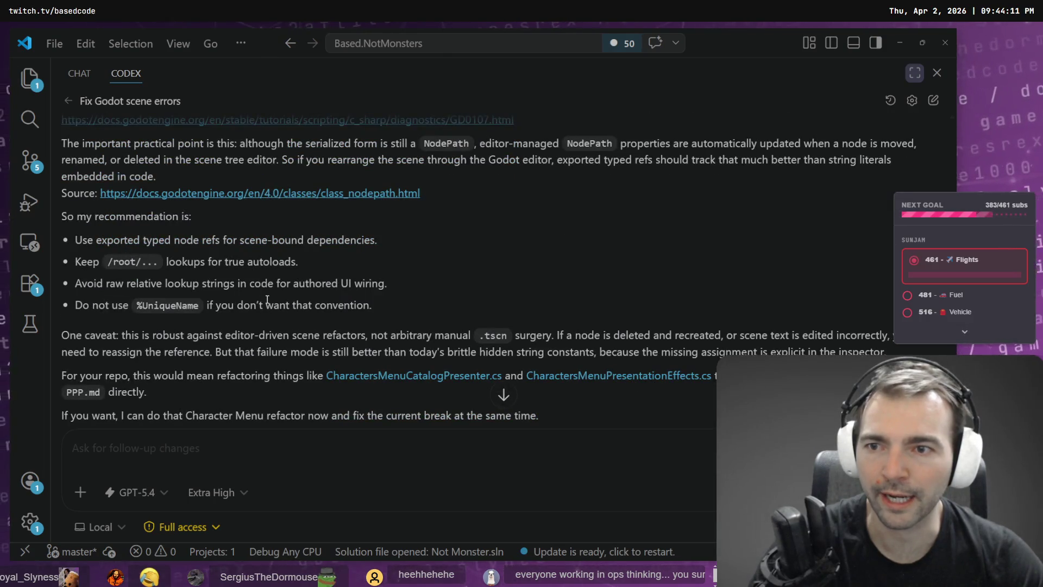
scroll(255, 308, up, 1)
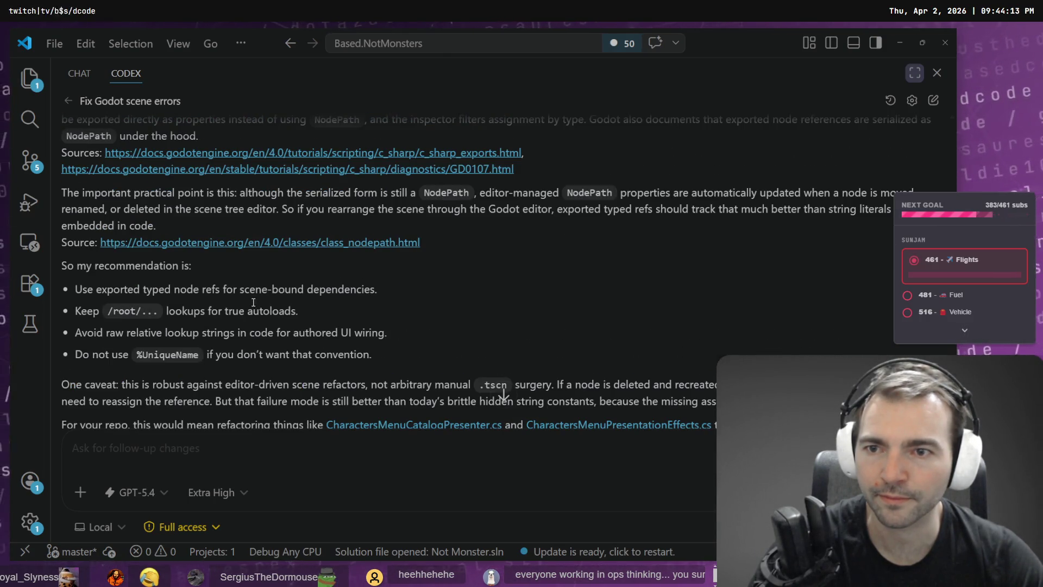
scroll(654, 247, up, 1)
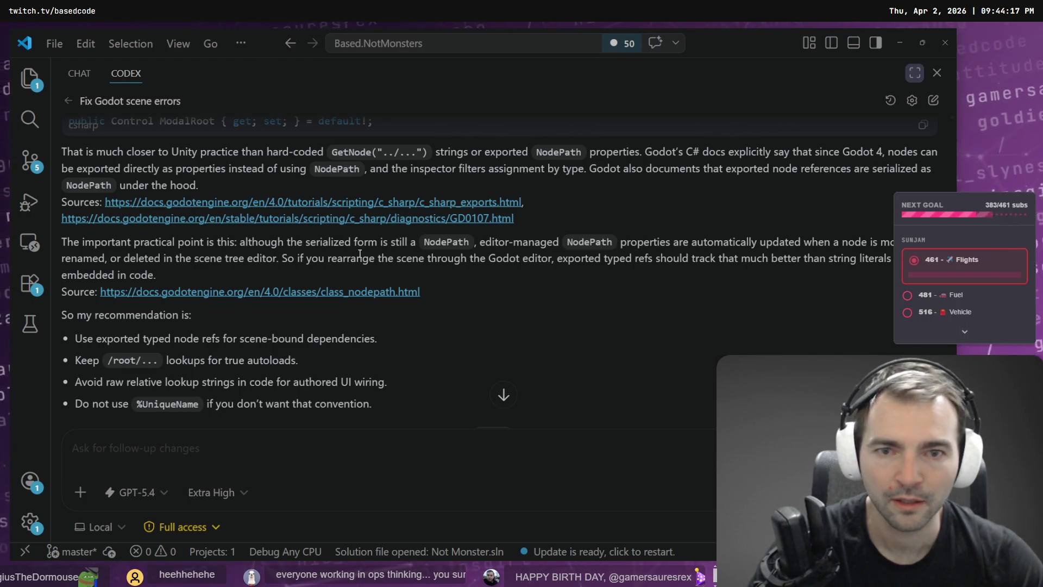
drag(488, 259, 595, 259)
click(488, 259)
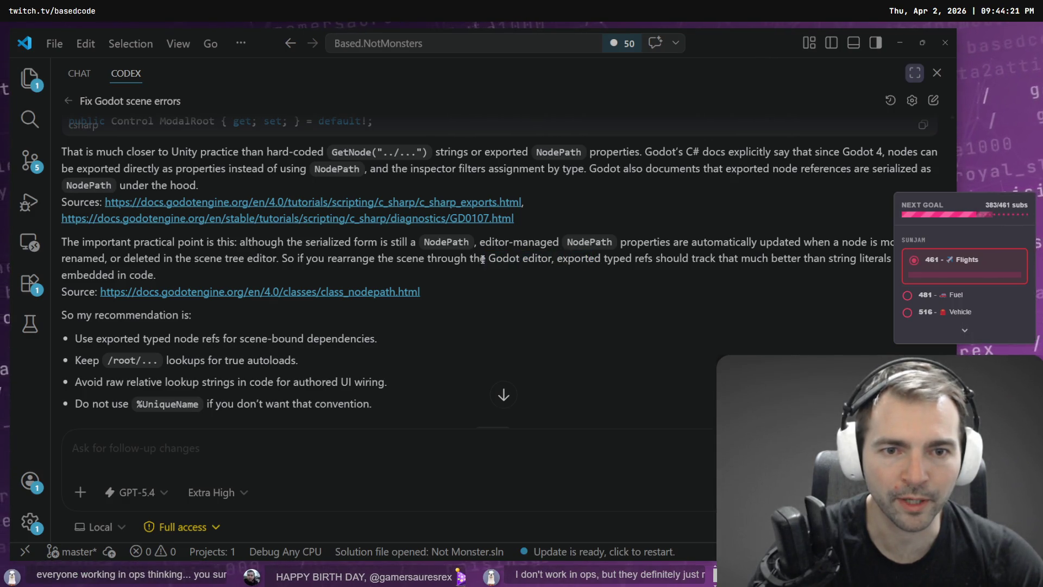
drag(488, 259, 655, 259)
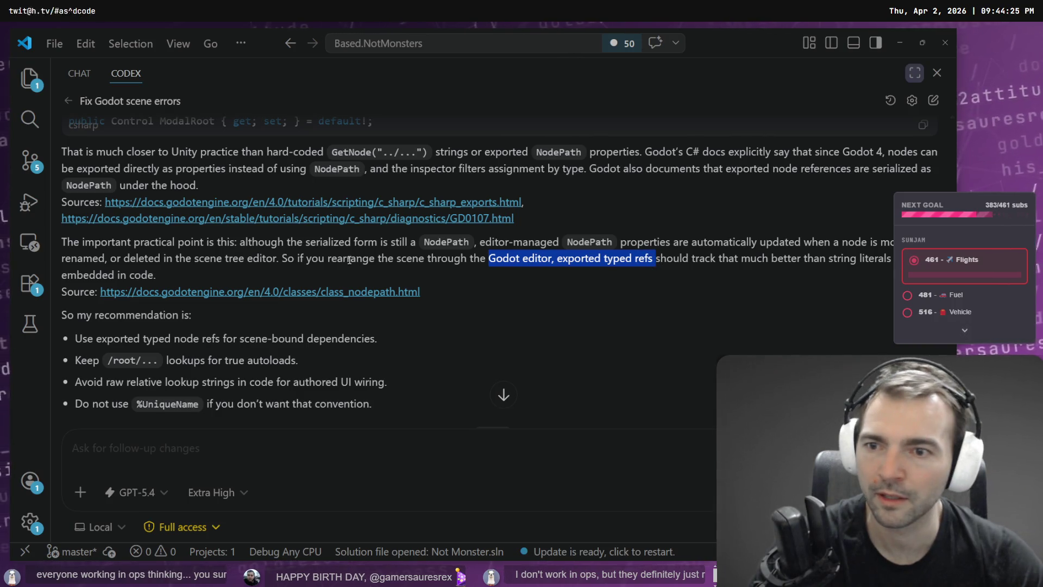
scroll(187, 268, down, 3)
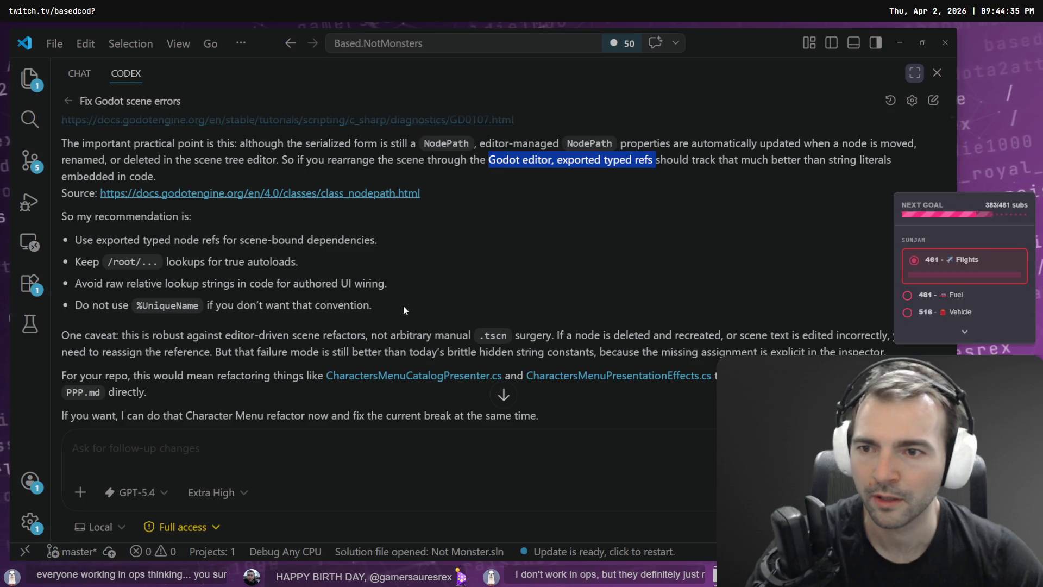
scroll(272, 310, down, 1)
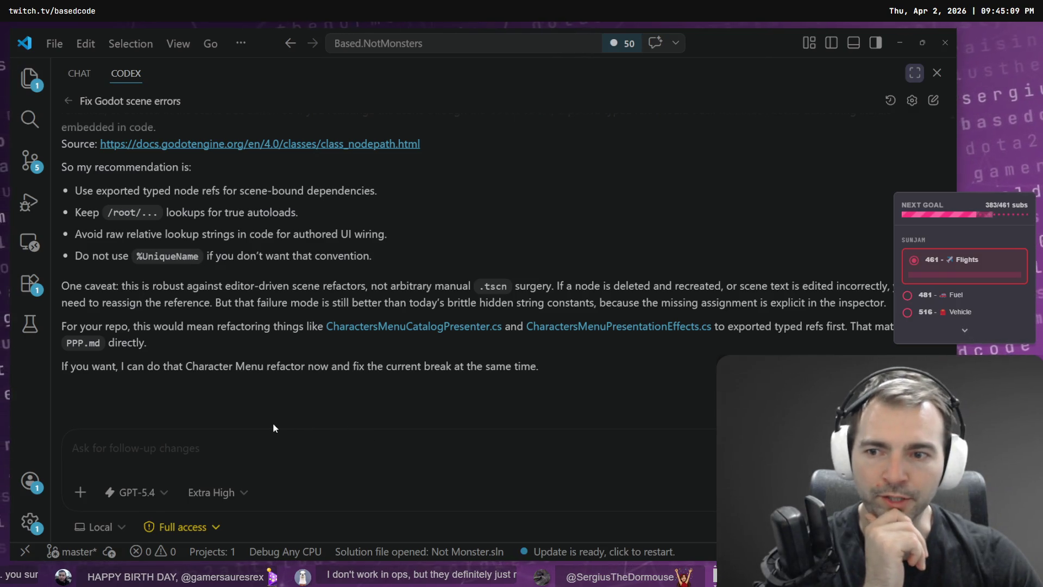
click(191, 442)
text(Lets update)
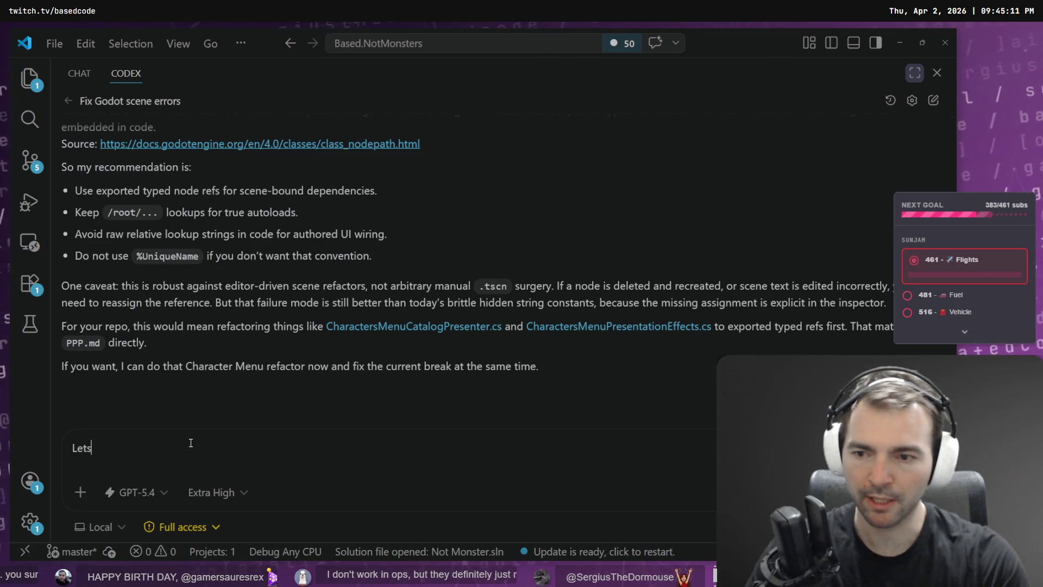
key(BackSpace)
key(BackSpace)
key(BackSpace)
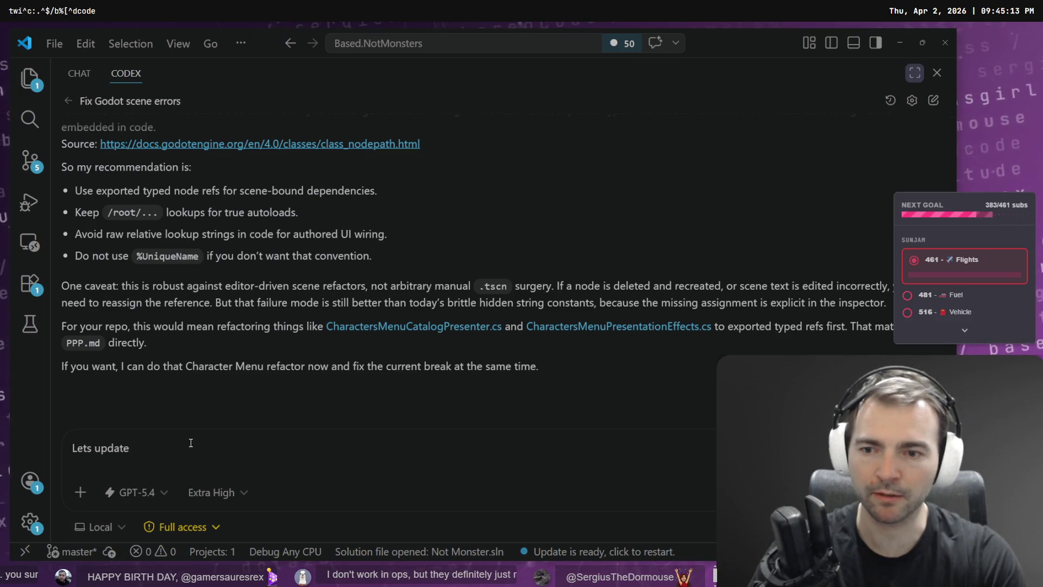
text(@PPP.)
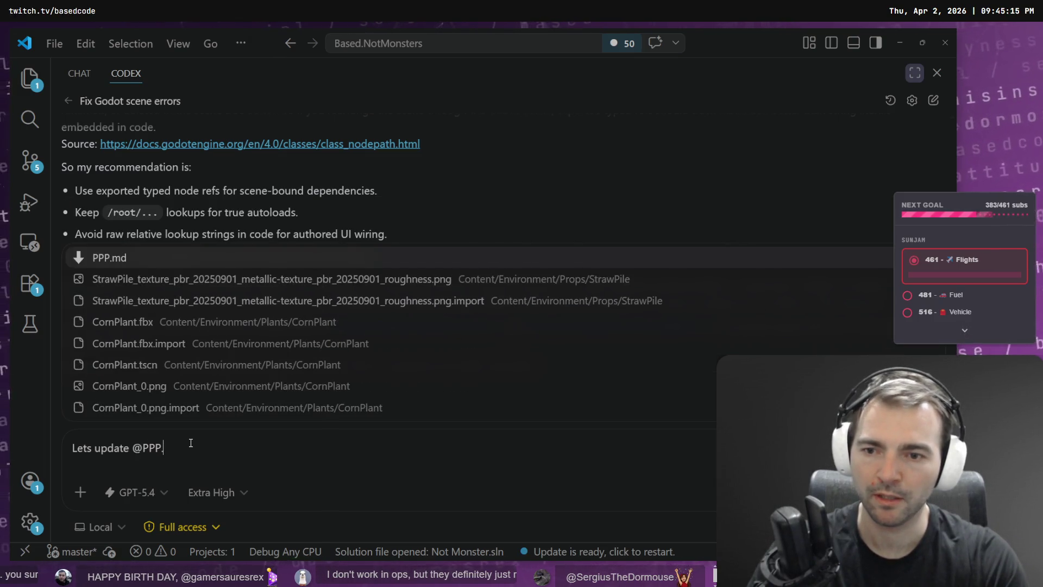
key(Return)
text(to make )
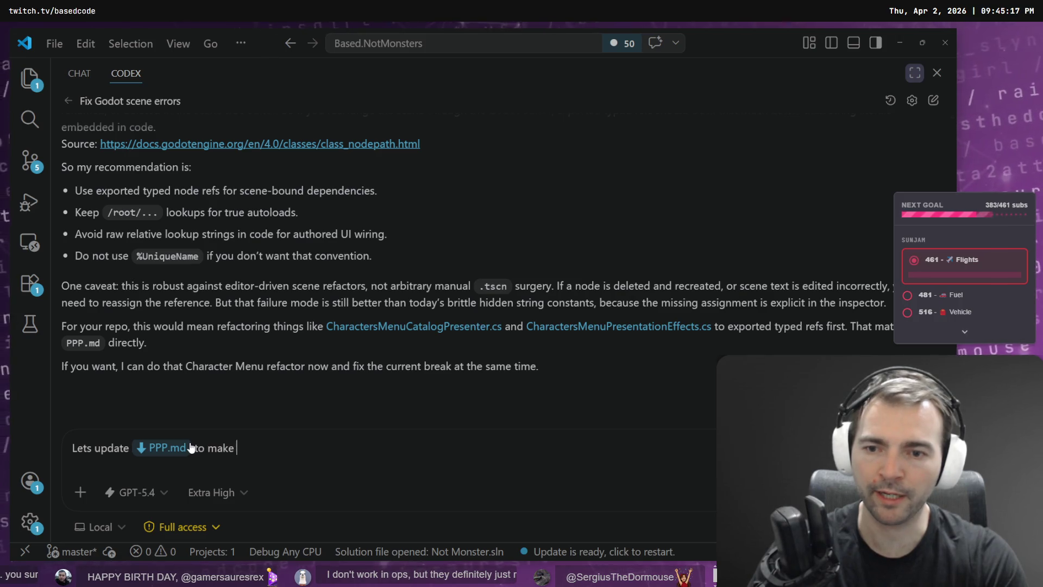
text(Godot editor, exported typed refs )
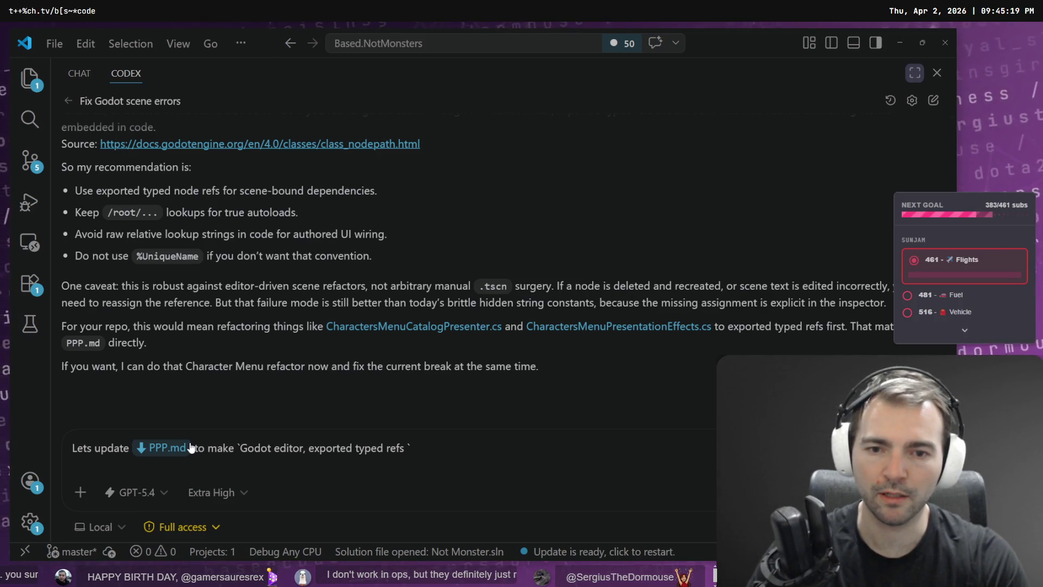
text( the defa)
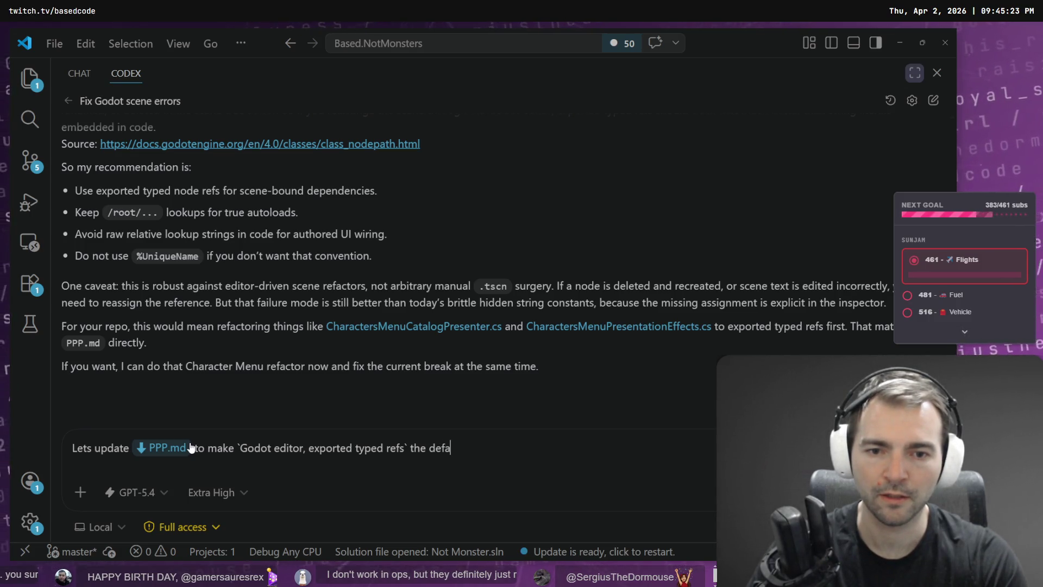
text(r handli)
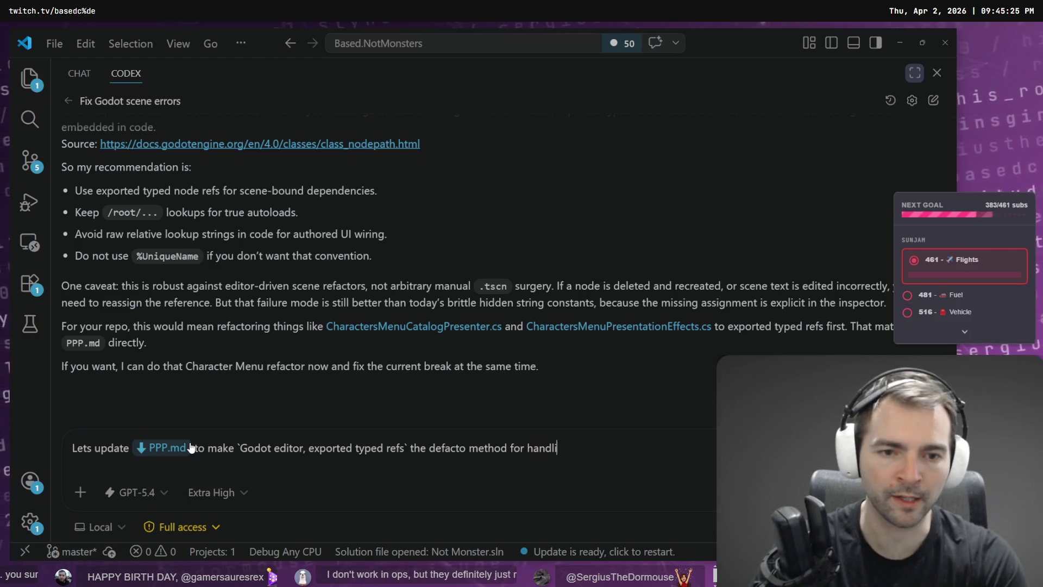
key(ctrl+BackSpace)
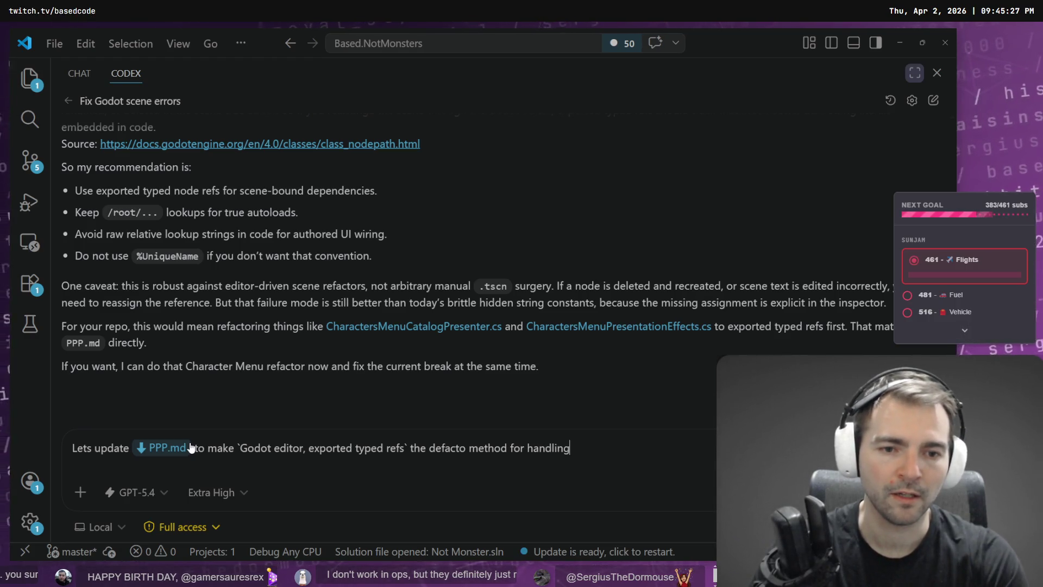
text(ne assignments from code)
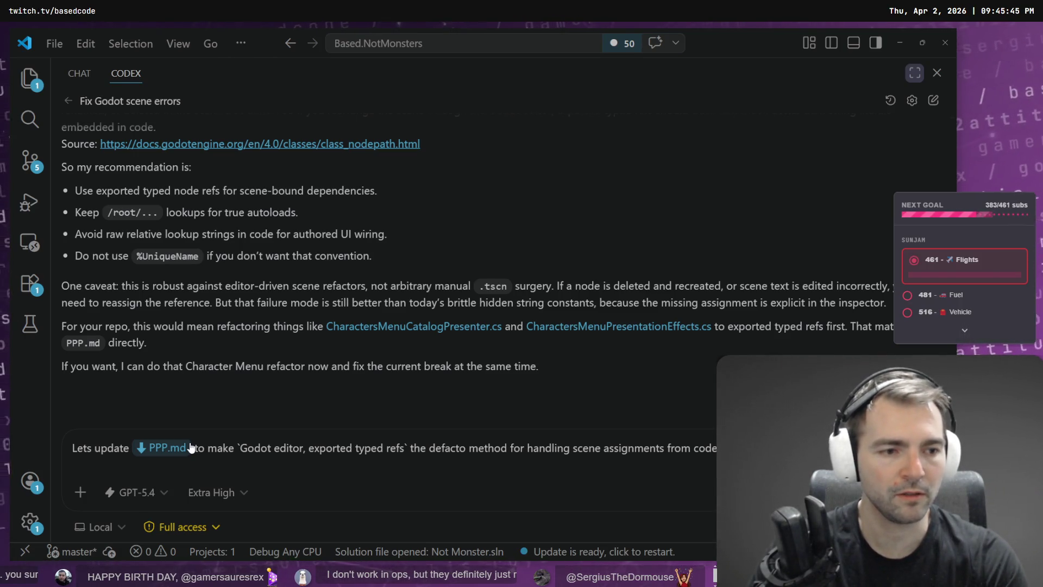
text(vialations of this)
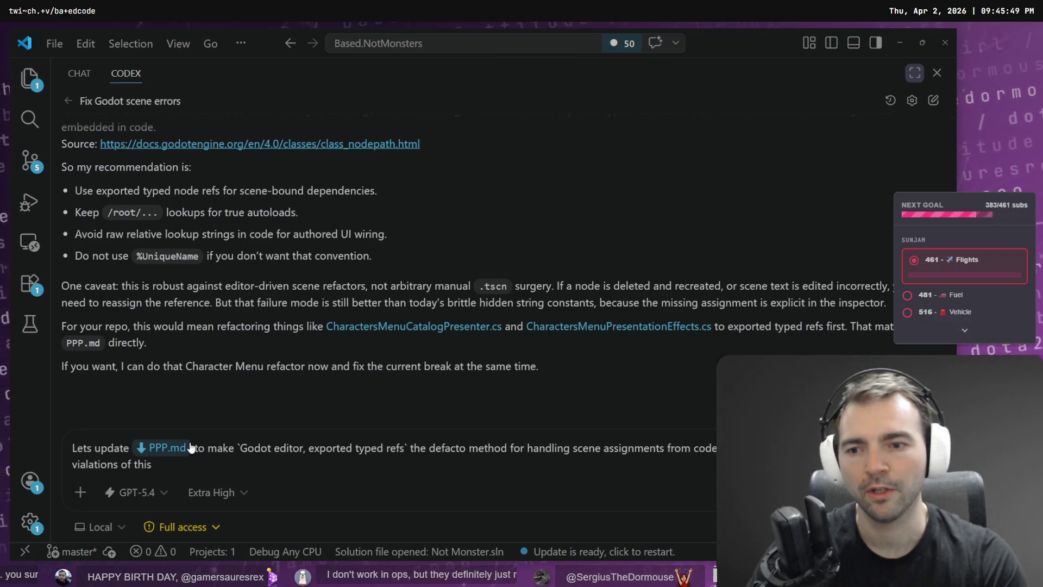
text(.)
key(Return)
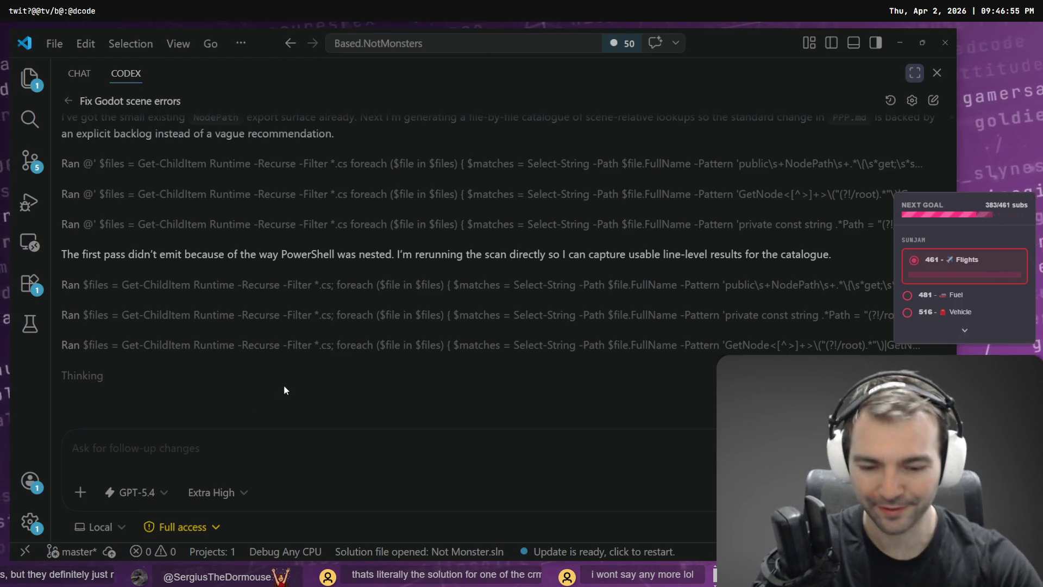
Shrink the interface and scroll through Codex's +4 -1 PPP.md diff.
key(ctrl+minus)
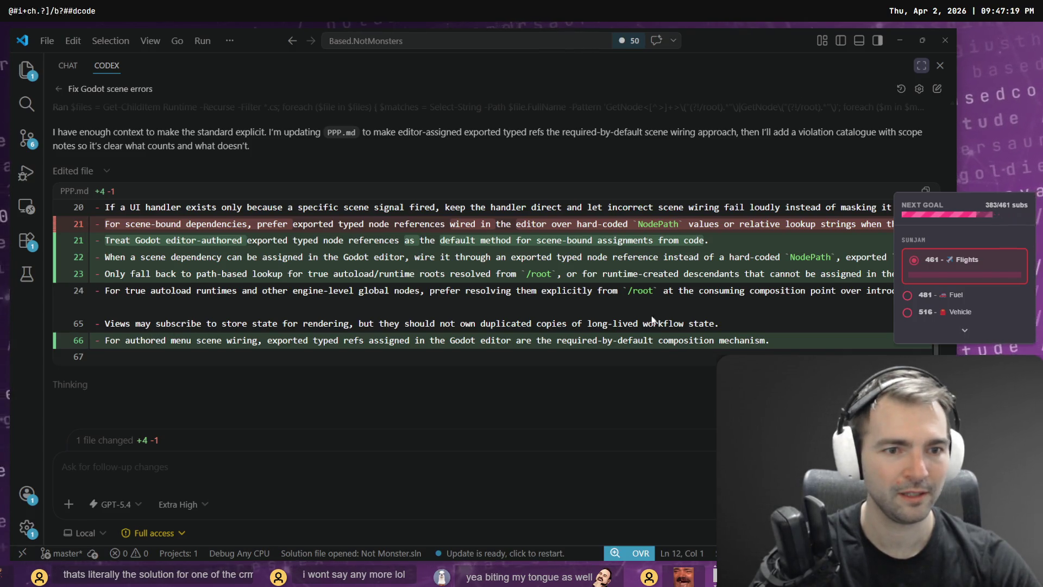
scroll(706, 321, down, 1)
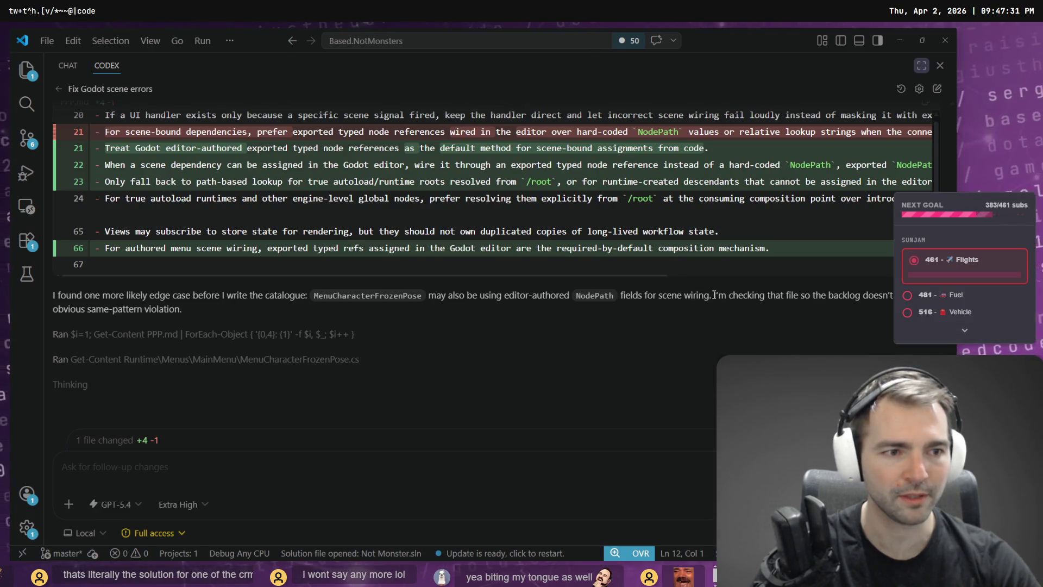
scroll(664, 311, up, 5)
scroll(663, 311, down, 5)
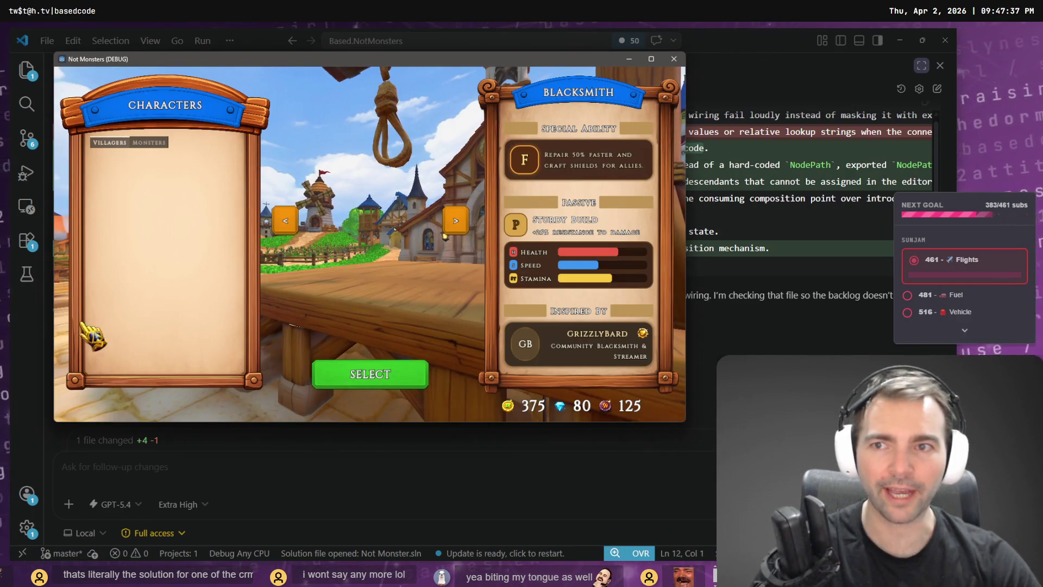
Close the running Not Monsters (DEBUG) game window with Alt+F4.
key(alt+F4)
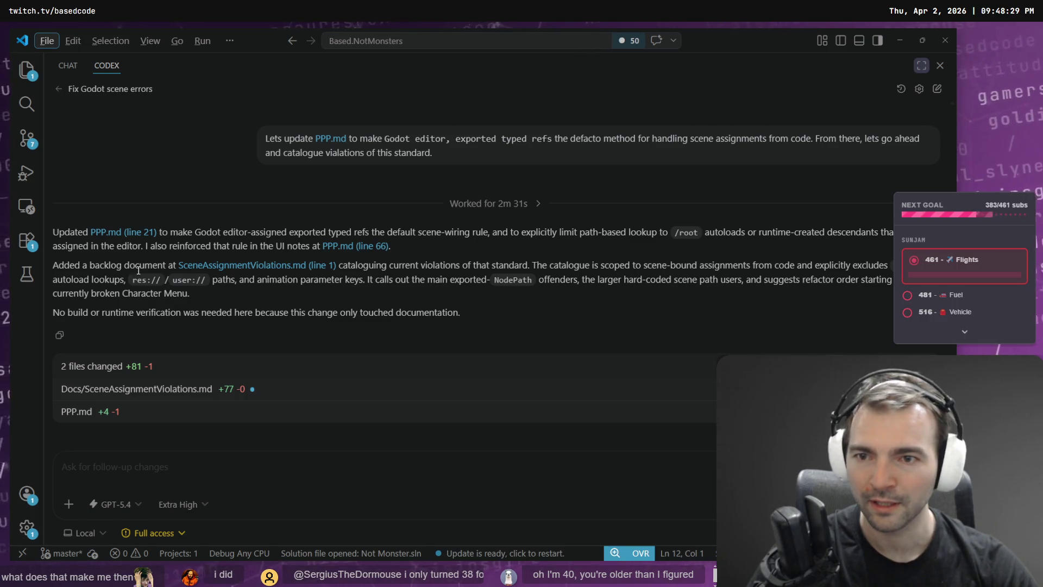
Send Codex a request to fix the violations listed in SceneAssignmentViolations.md.
click(160, 477)
text(Lets go a)
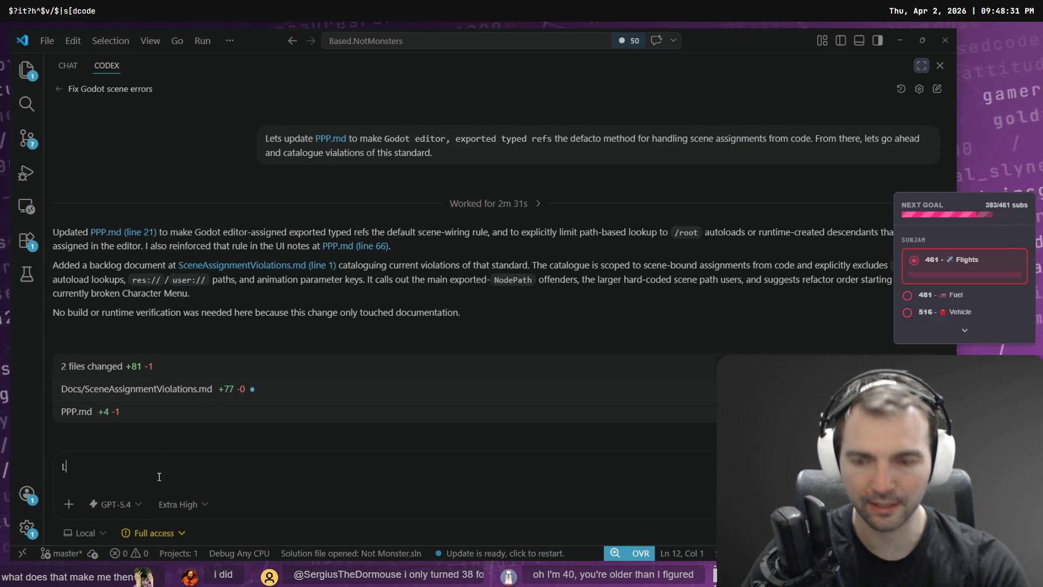
text(head)
text( fi)
text( and fix)
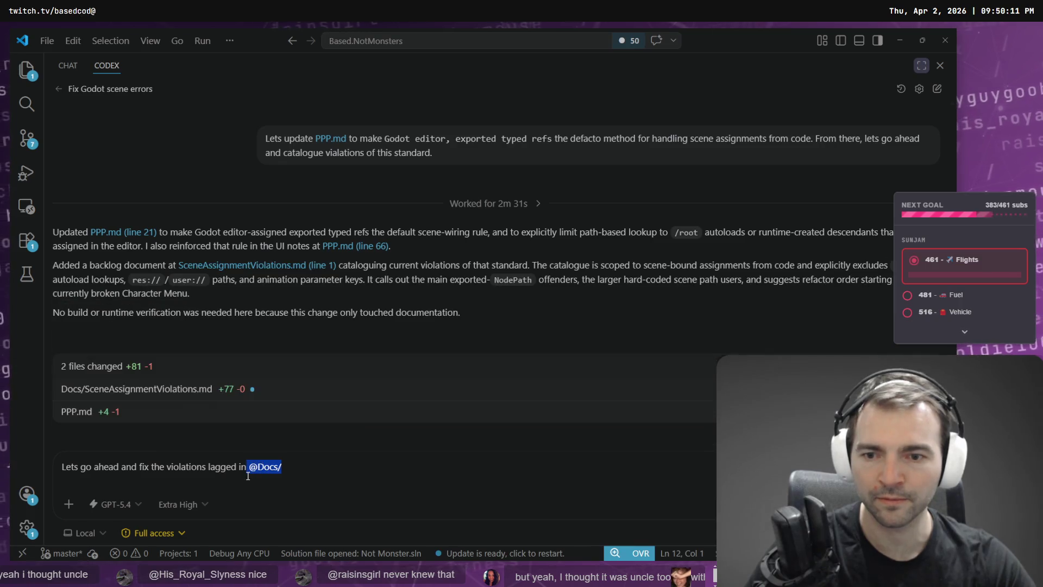
key(Return)
text(.NotMonsters\)
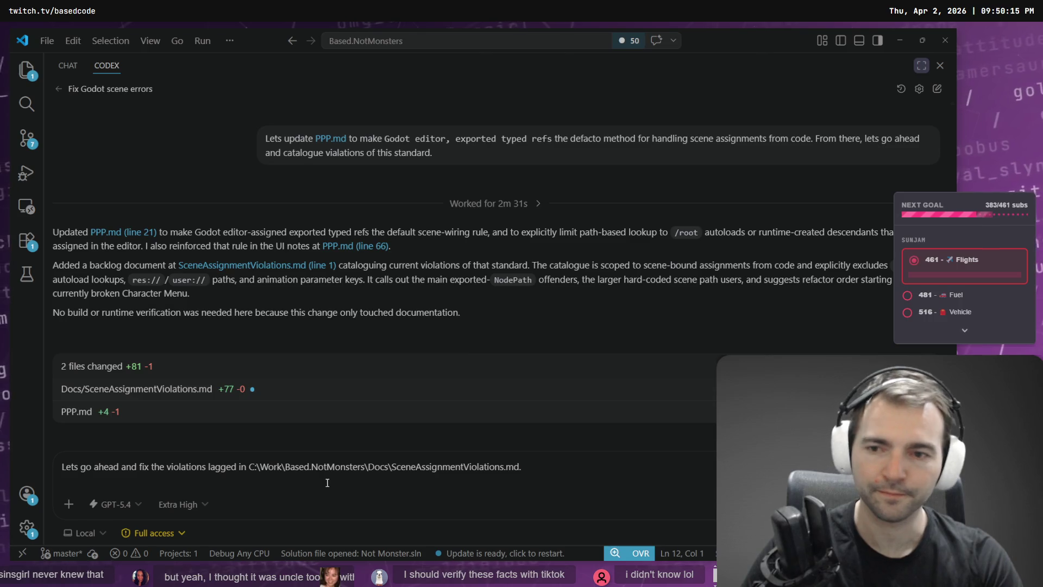
key(Return)
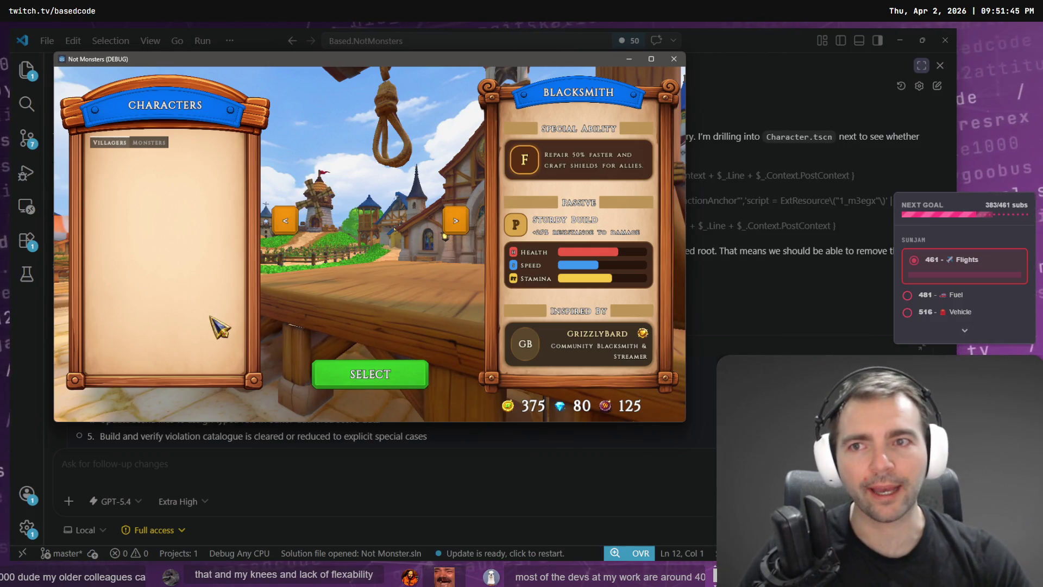
Close the Not Monsters debug game window and switch to the tldraw Not Monster board.
click(673, 59)
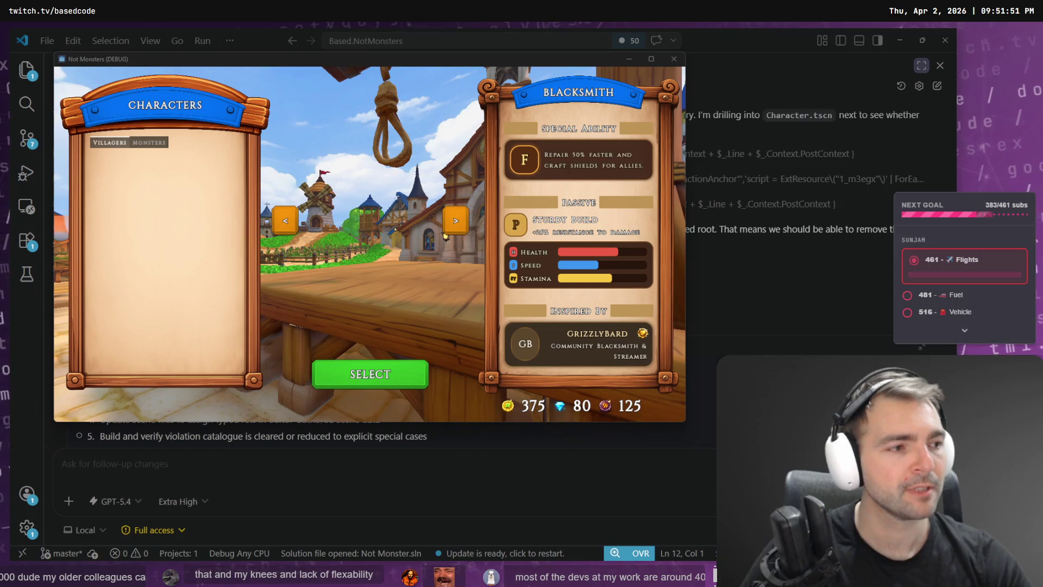
key(alt+Tab)
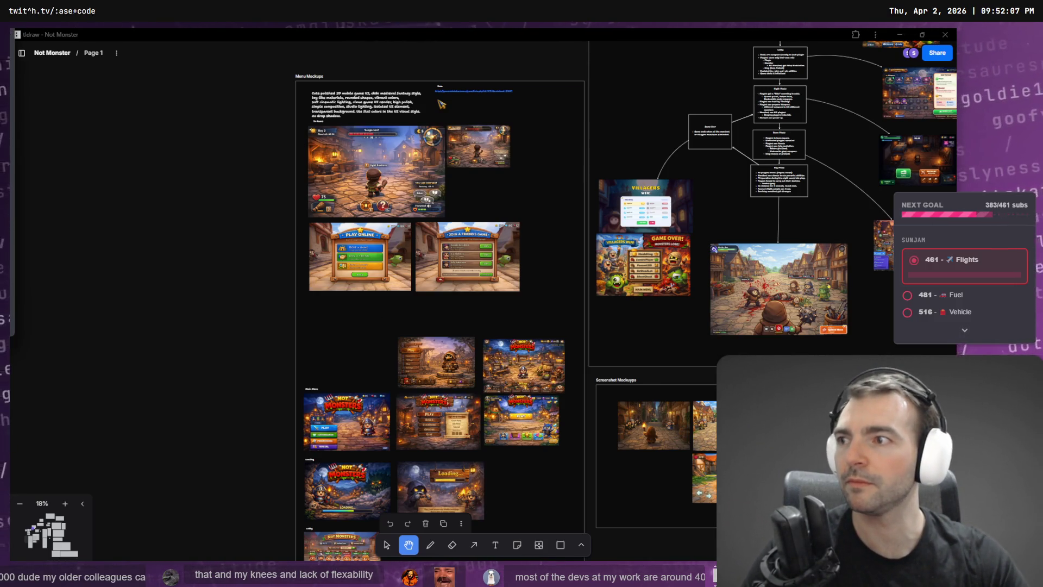
Maximize ChatGPT and browse the Not Monsters project's generated images gallery.
key(alt+Tab)
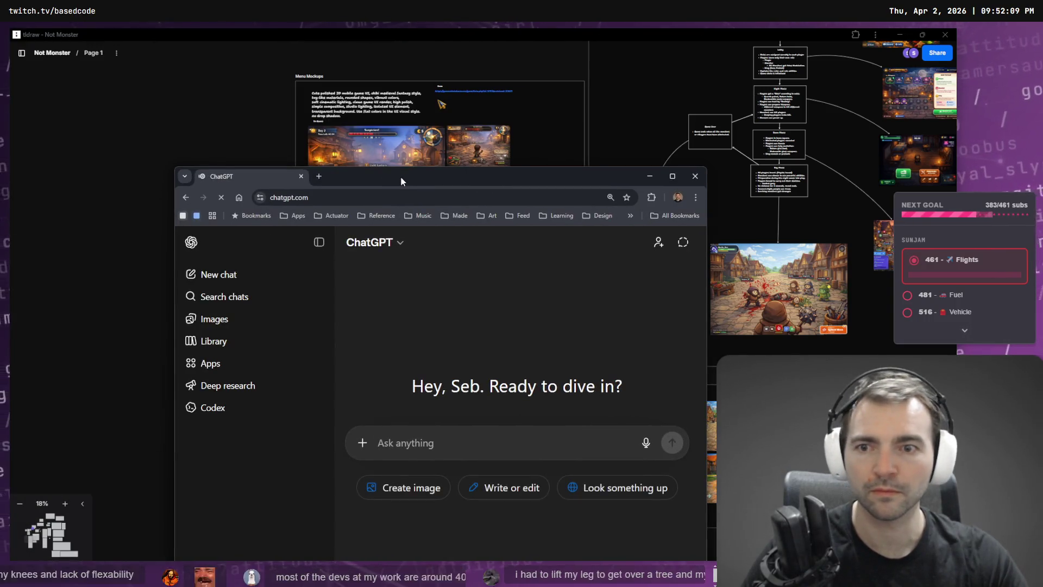
double_click(400, 176)
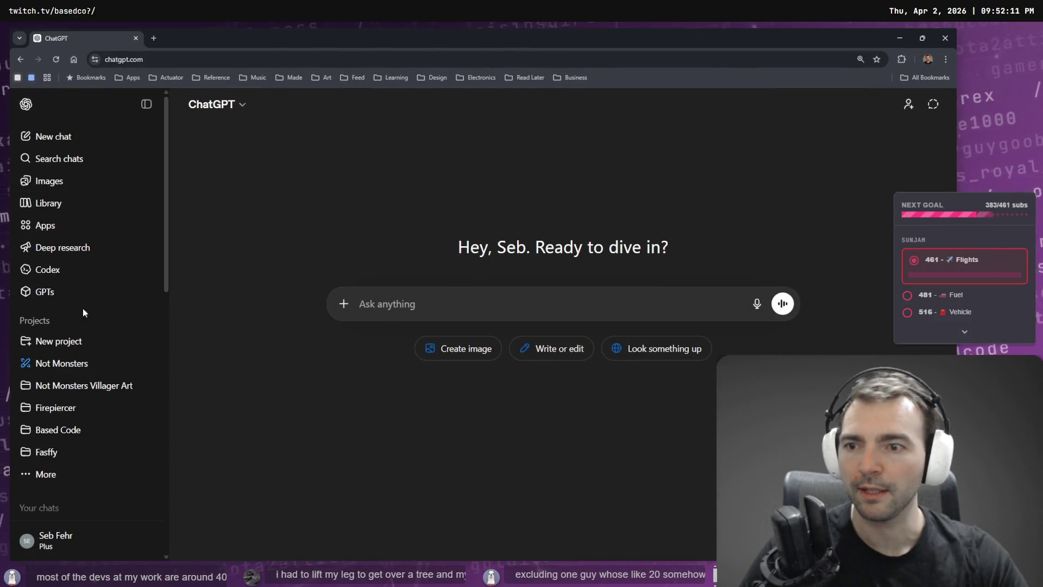
click(125, 363)
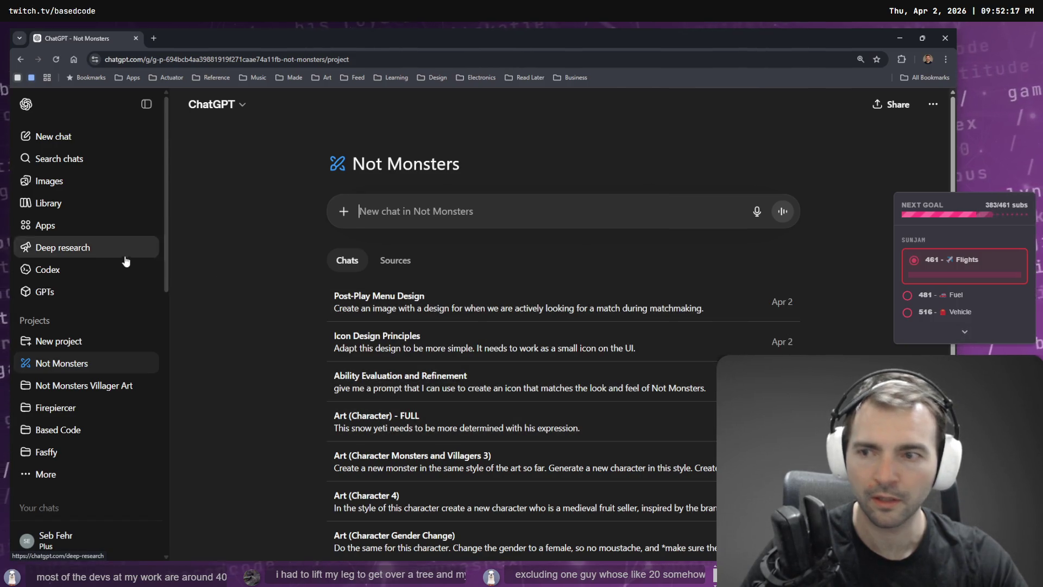
click(55, 181)
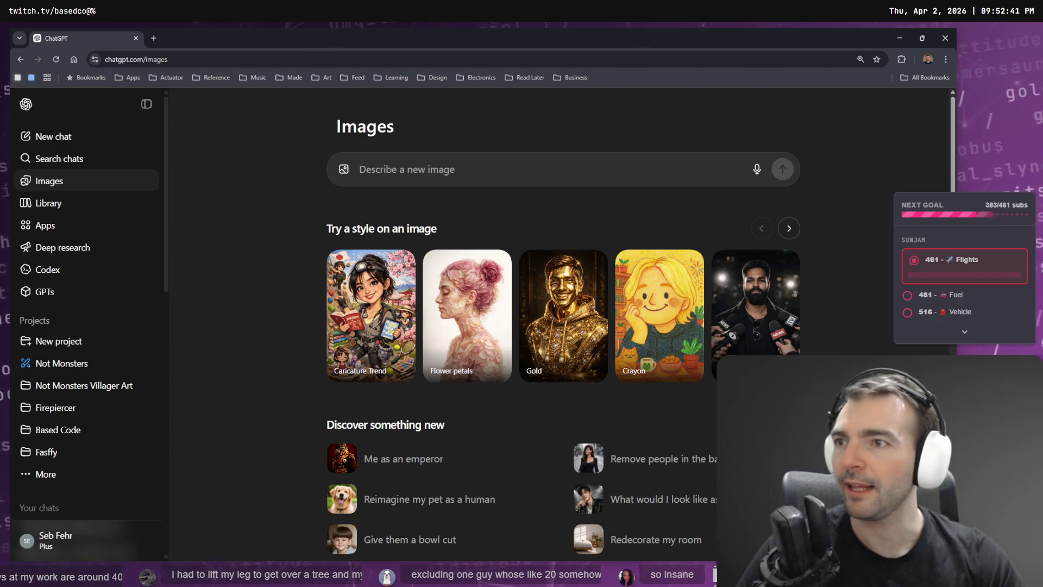
scroll(290, 206, down, 7)
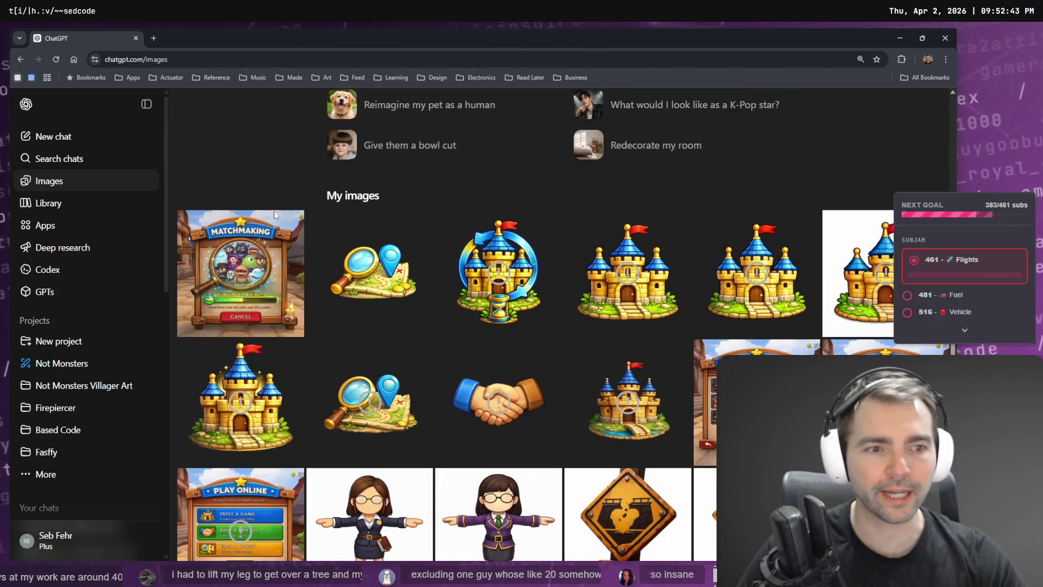
mouse_move(245, 263)
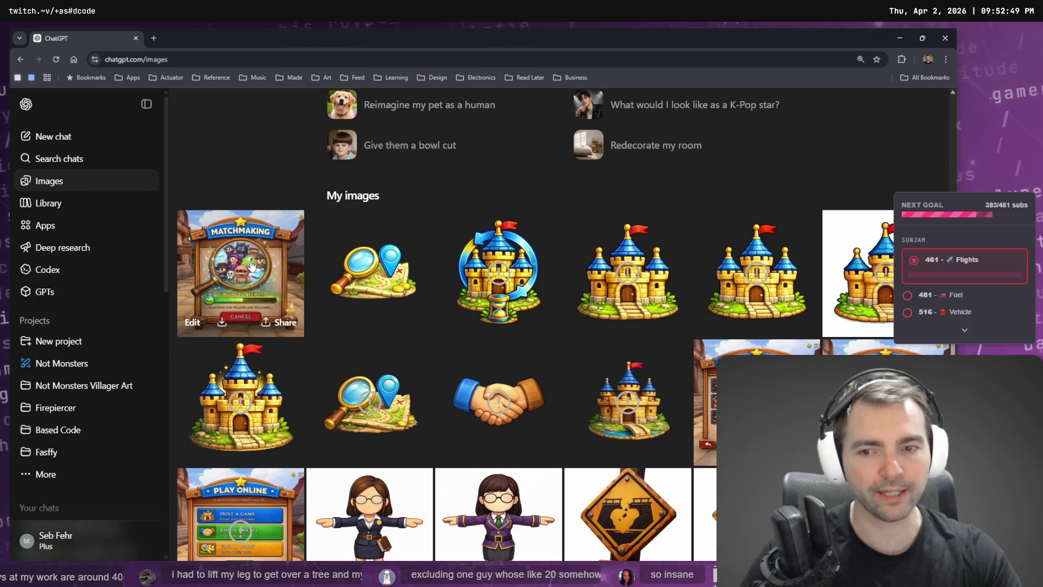
scroll(811, 197, down, 3)
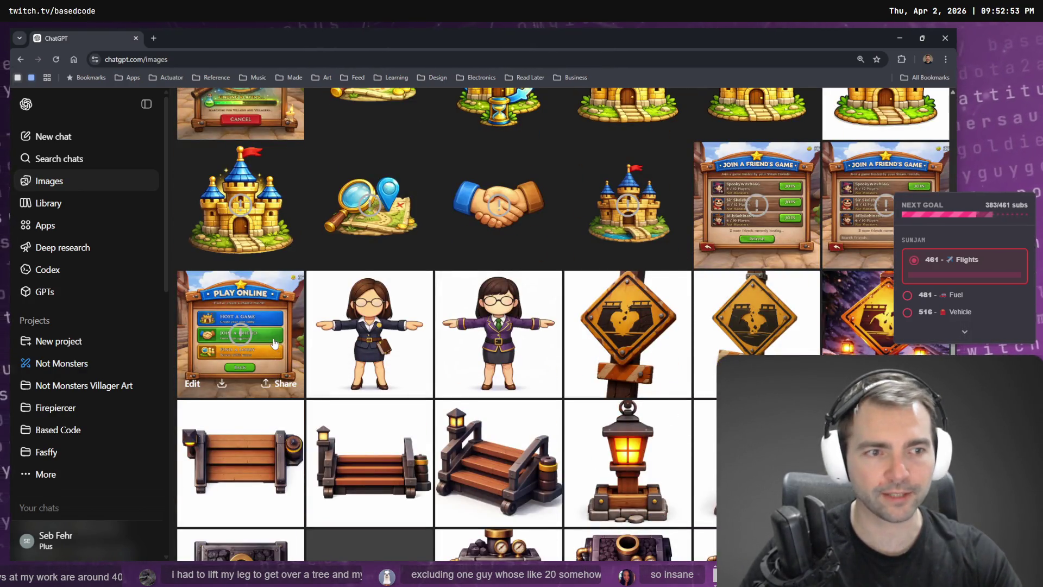
scroll(277, 347, down, 5)
scroll(288, 364, up, 6)
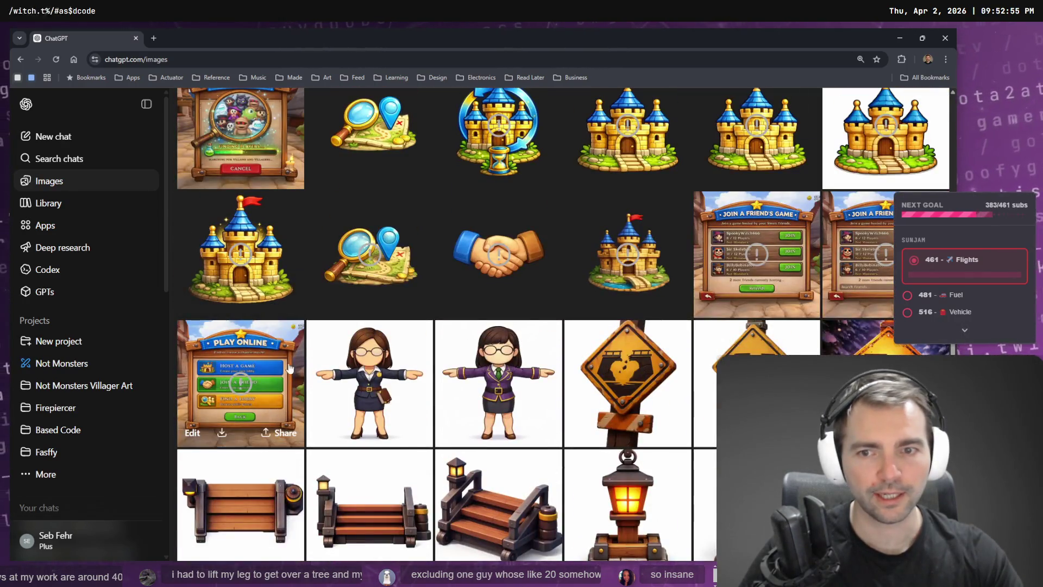
scroll(270, 282, up, 2)
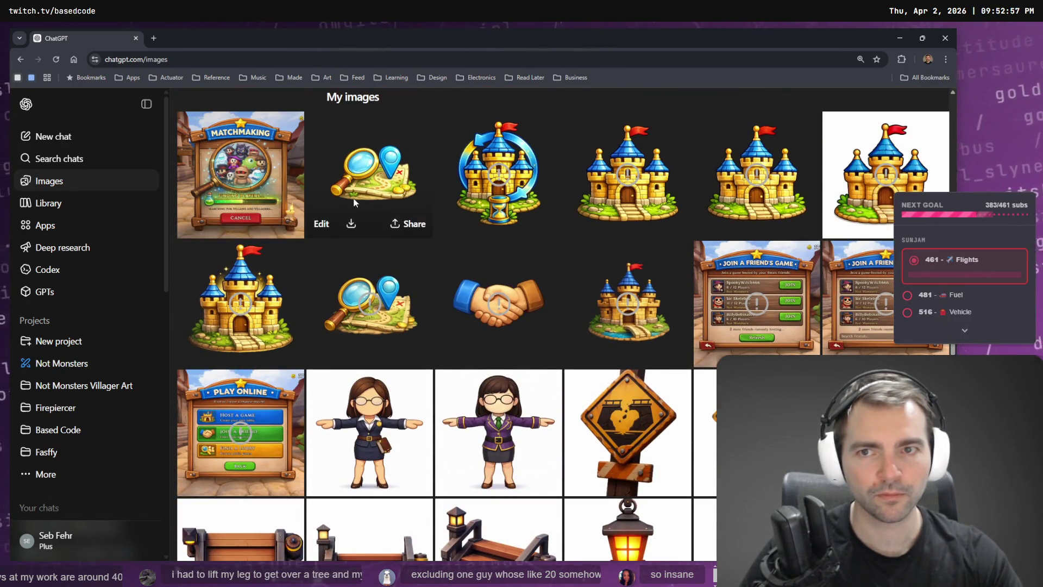
Open the Matchmaking image's source chat via Open in chat and read the menu design options.
click(269, 176)
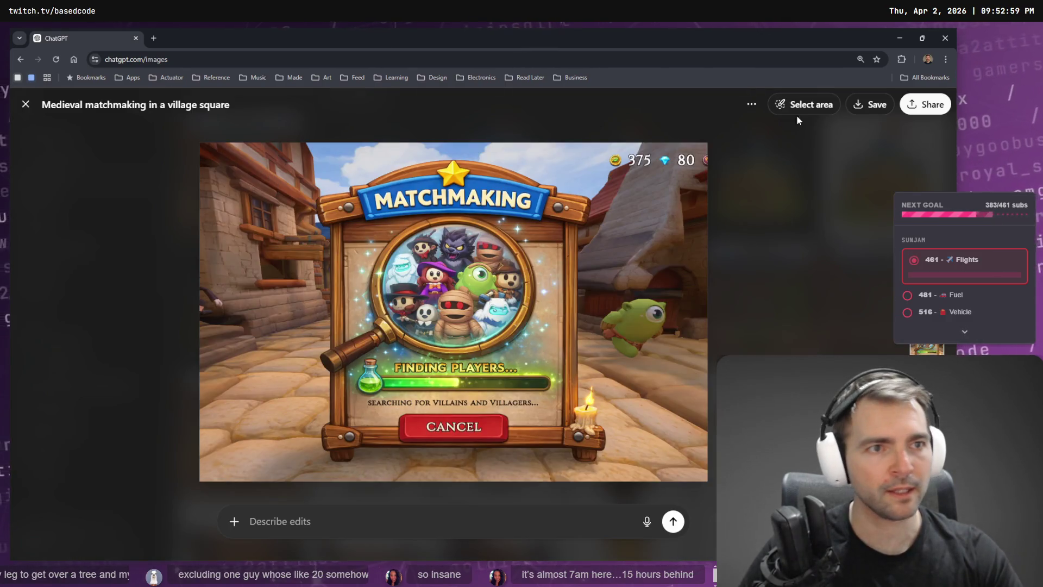
click(750, 102)
click(782, 136)
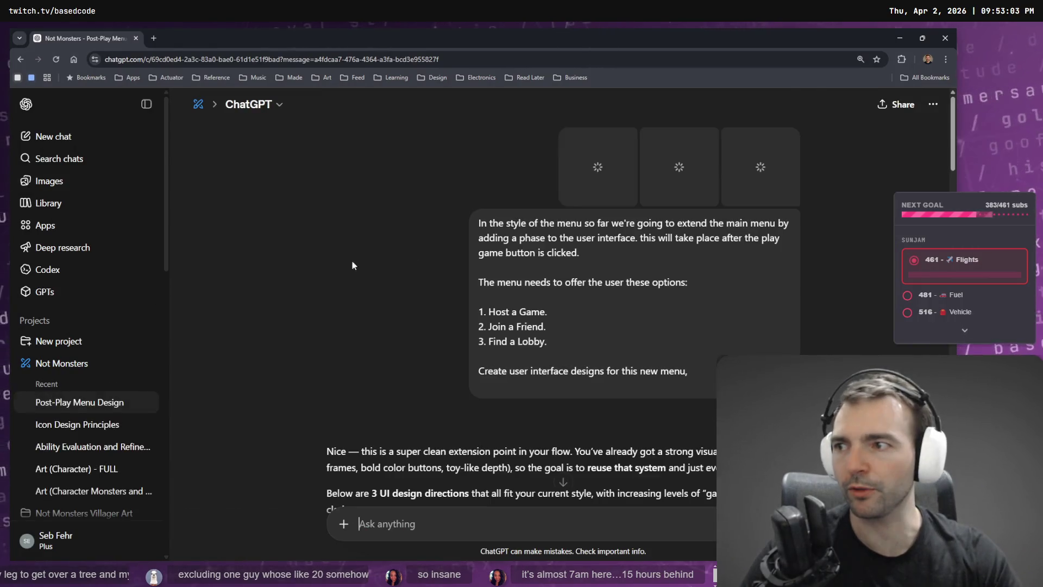
scroll(487, 337, down, 15)
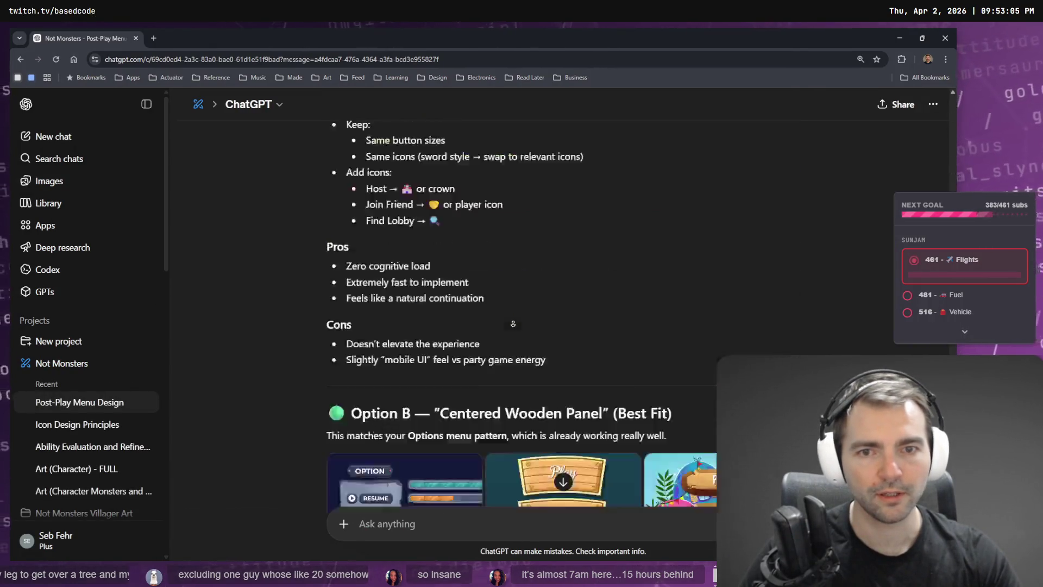
scroll(521, 337, up, 5)
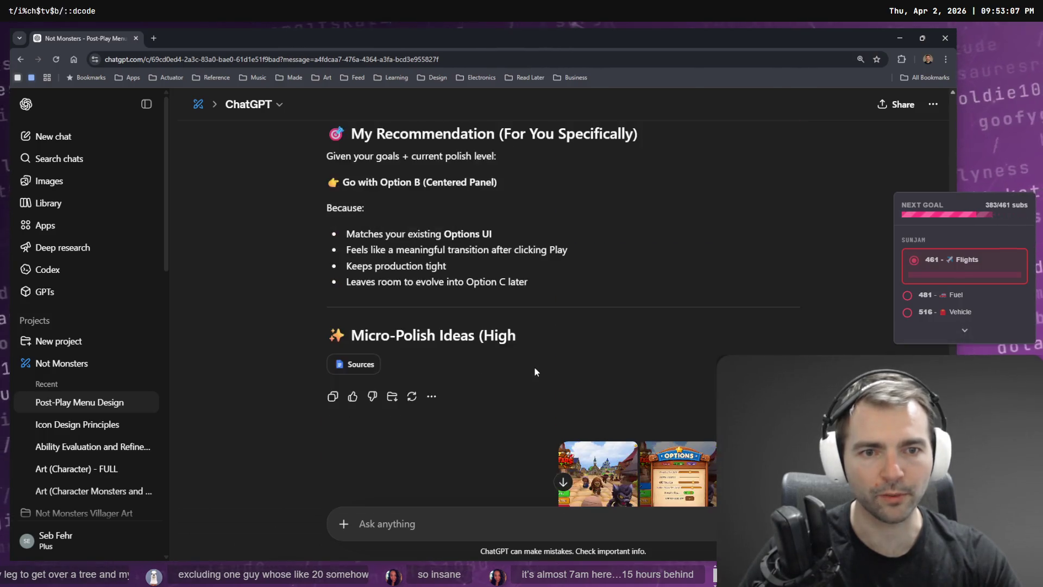
scroll(535, 367, down, 5)
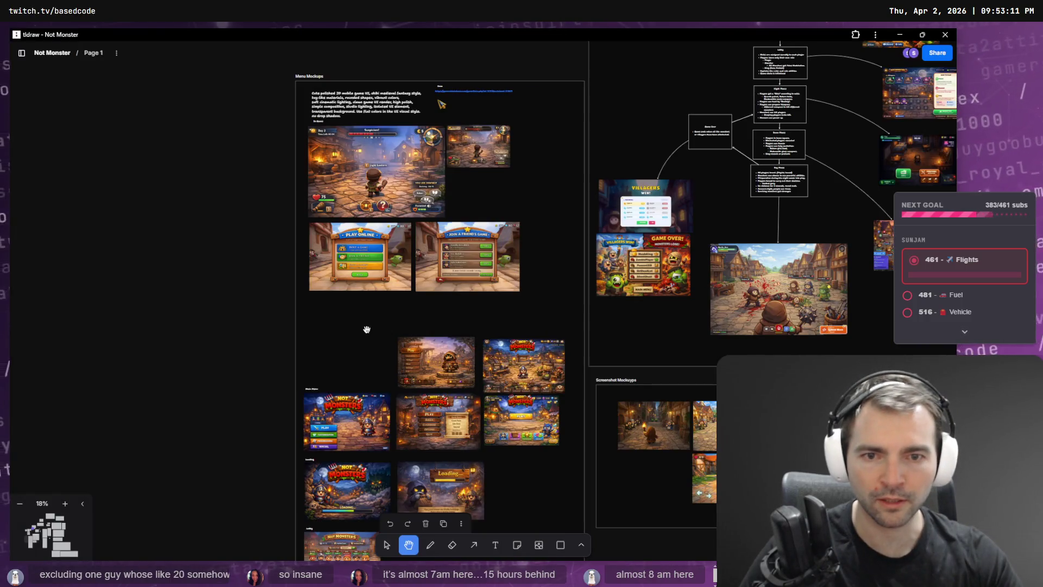
Copy the Matchmaking image from ChatGPT and paste it onto the tldraw board.
scroll(407, 353, down, 3)
key(alt+Tab)
right_click(479, 332)
click(524, 367)
key(alt+Tab)
scroll(321, 423, up, 6)
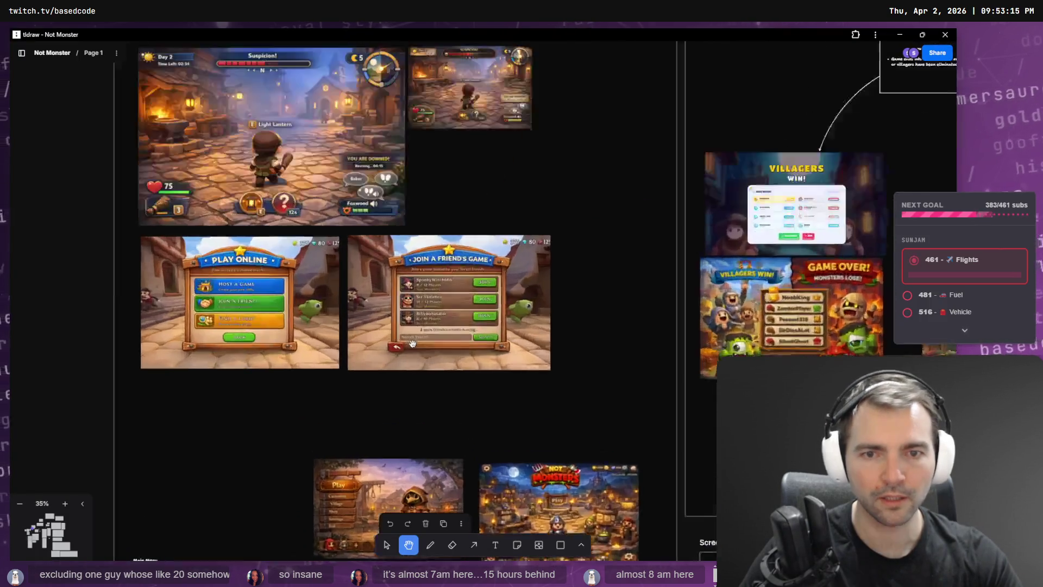
key(ctrl+v)
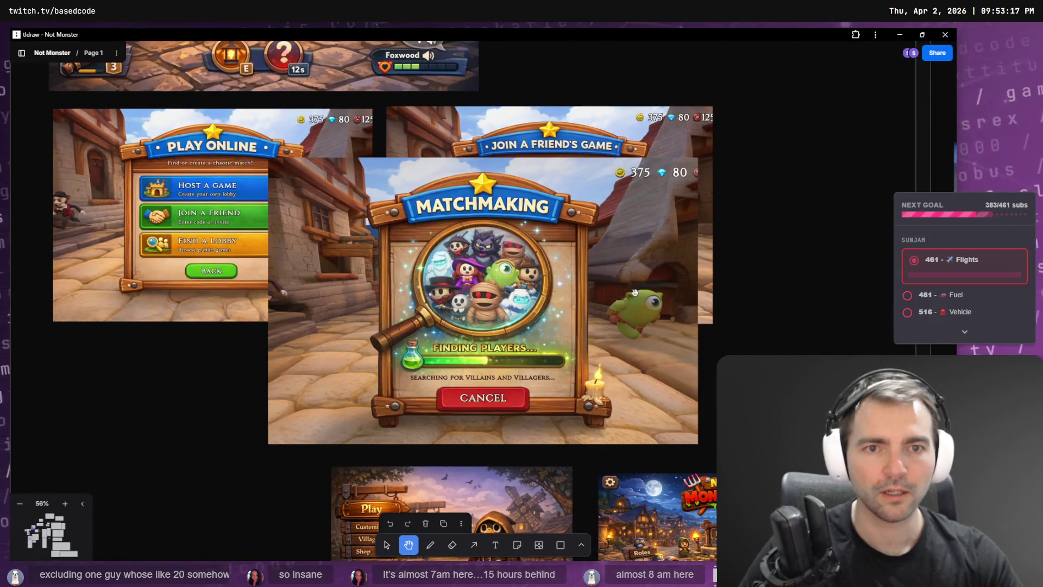
scroll(589, 208, down, 5)
Move the Matchmaking image under Play Online and resize it to match the other mockups.
key(v)
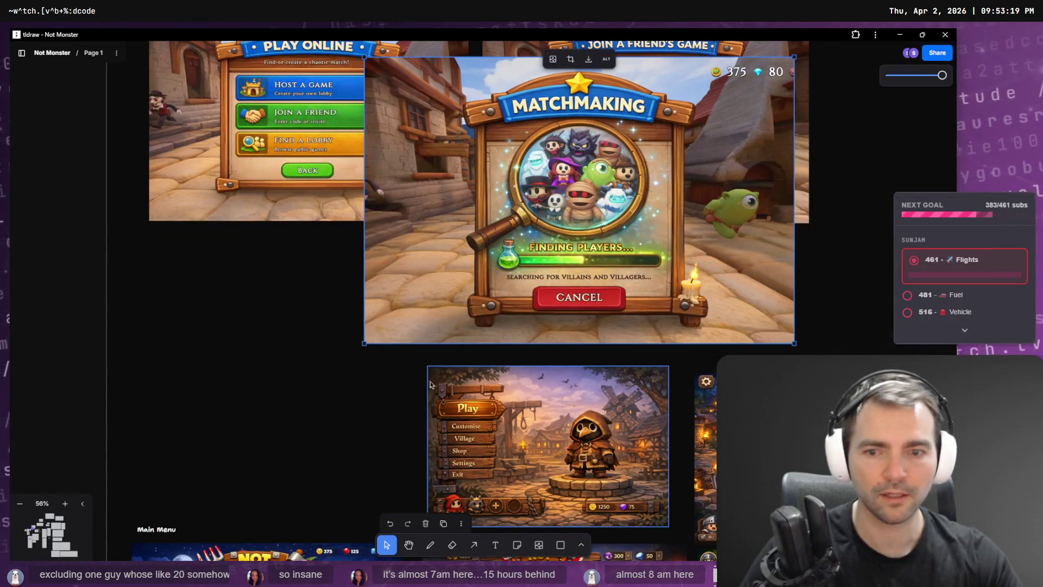
mouse_move(533, 252)
mouse_down()
mouse_move(621, 395)
mouse_move(365, 403)
mouse_move(293, 423)
mouse_move(321, 418)
mouse_up()
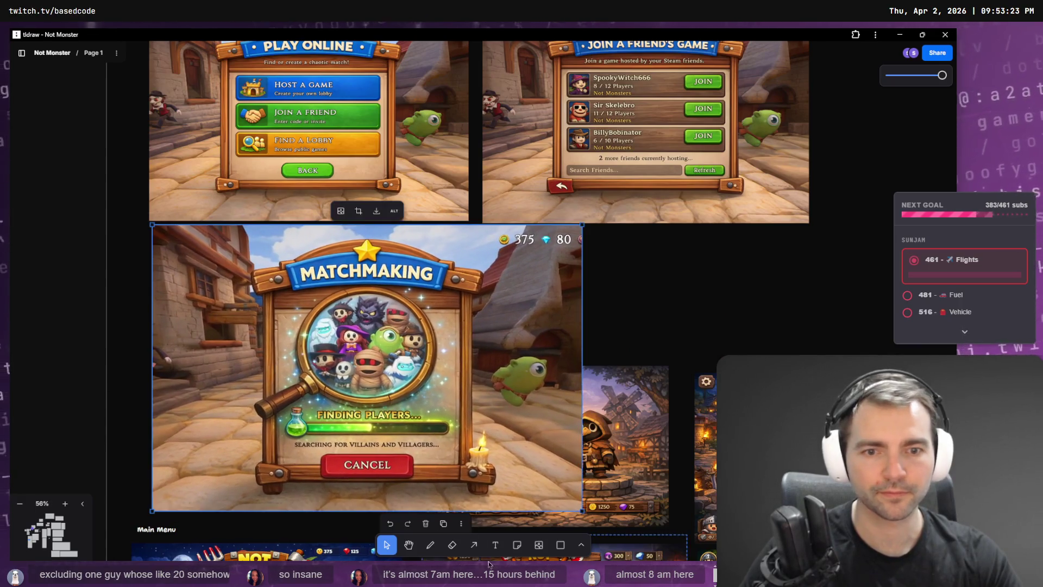
drag(582, 510, 465, 433)
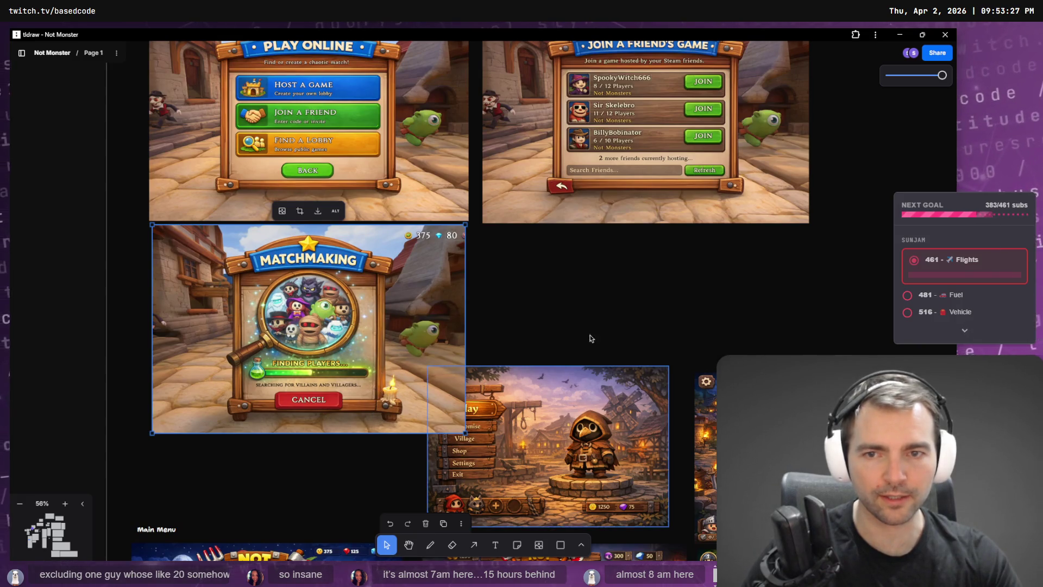
scroll(376, 302, down, 2)
drag(209, 258, 205, 260)
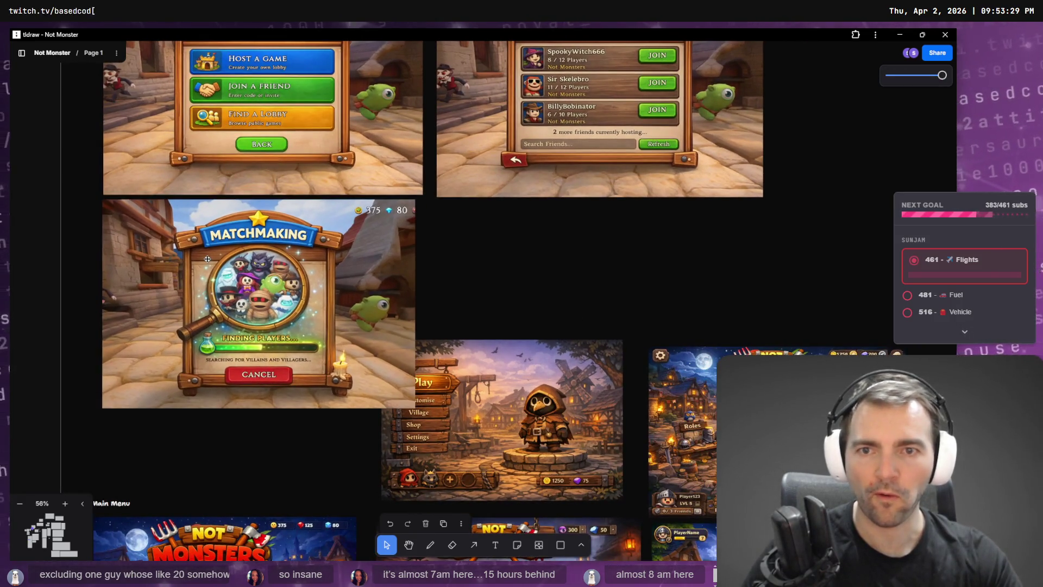
drag(417, 408, 421, 411)
Delete the hooded-character Main Menu and village mockups, then select the Main Menu, Loading and Lobby mockups.
click(484, 412)
scroll(484, 409, down, 5)
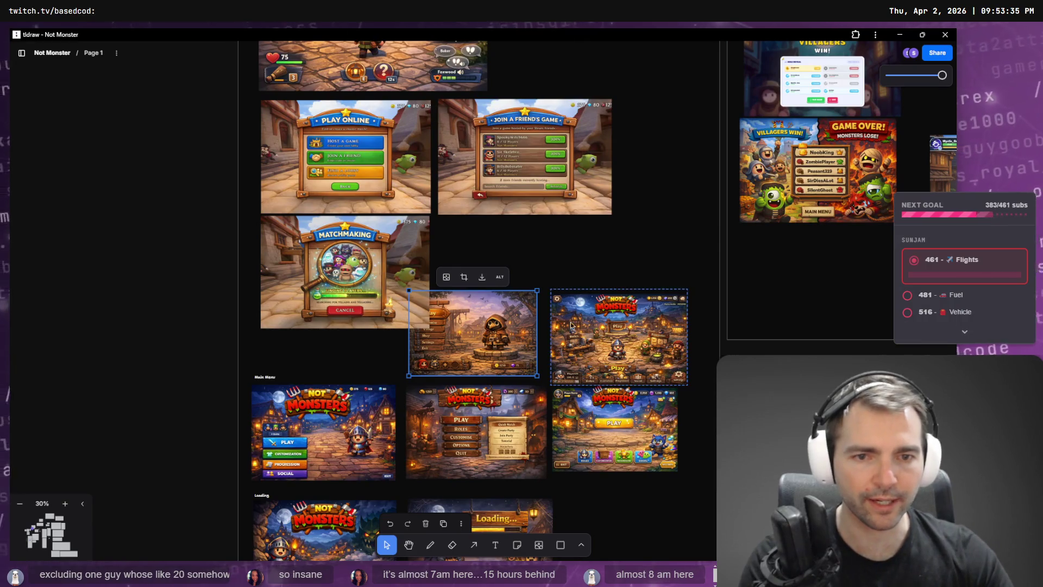
key(Delete)
click(650, 349)
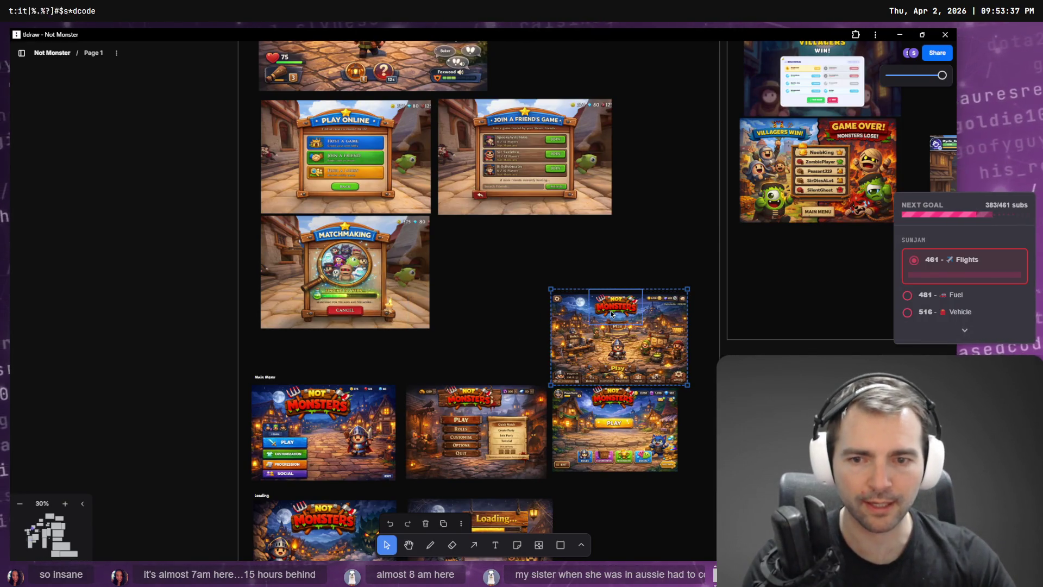
key(Delete)
click(364, 440)
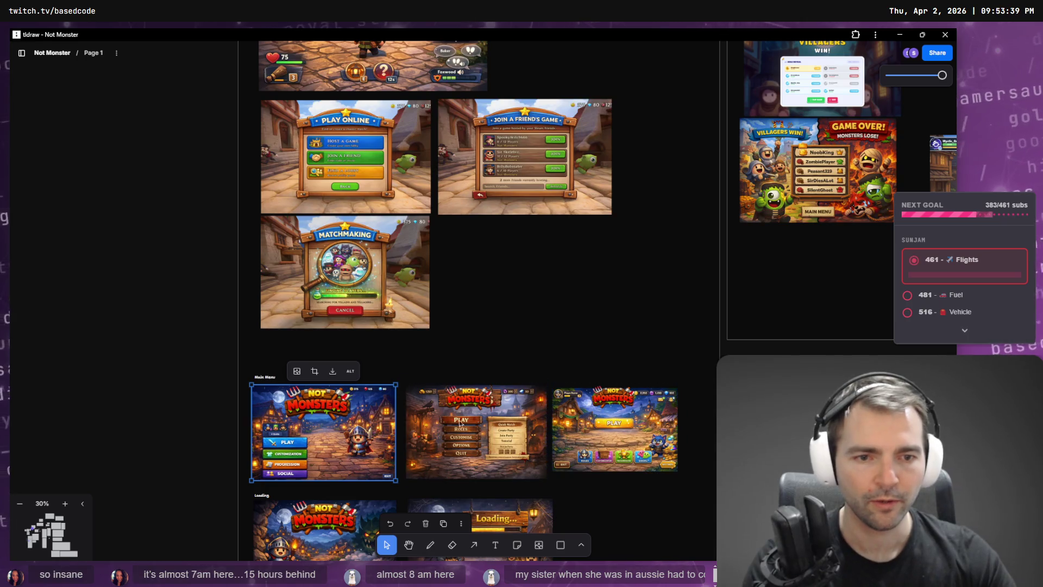
scroll(565, 409, down, 3)
scroll(569, 404, down, 5)
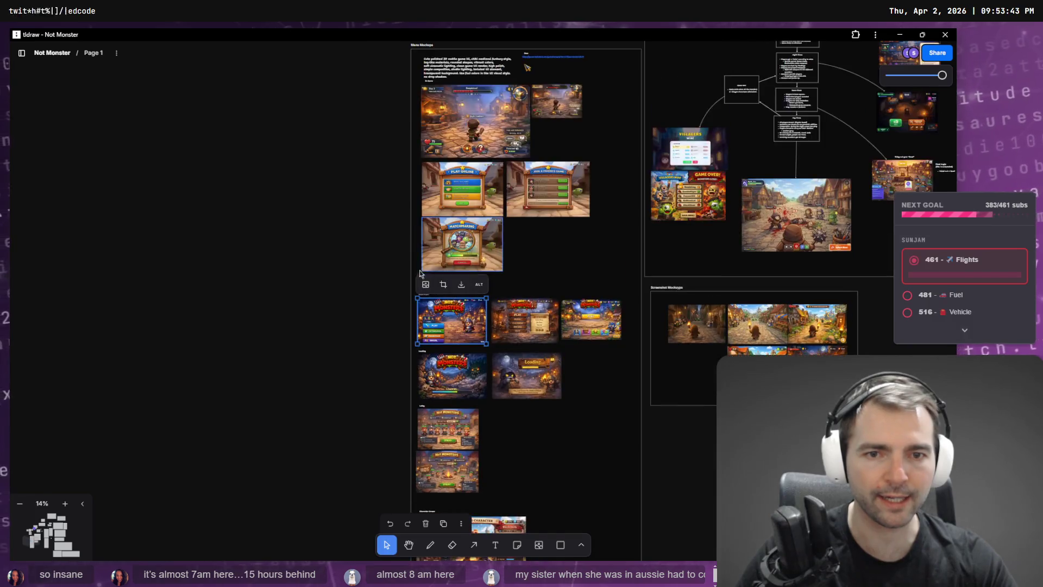
mouse_move(629, 276)
mouse_down()
mouse_move(443, 475)
mouse_move(422, 479)
mouse_move(419, 454)
mouse_up()
scroll(435, 477, down, 4)
Delete the selected mockups and draw one large empty frame in their place.
key(Delete)
click(579, 546)
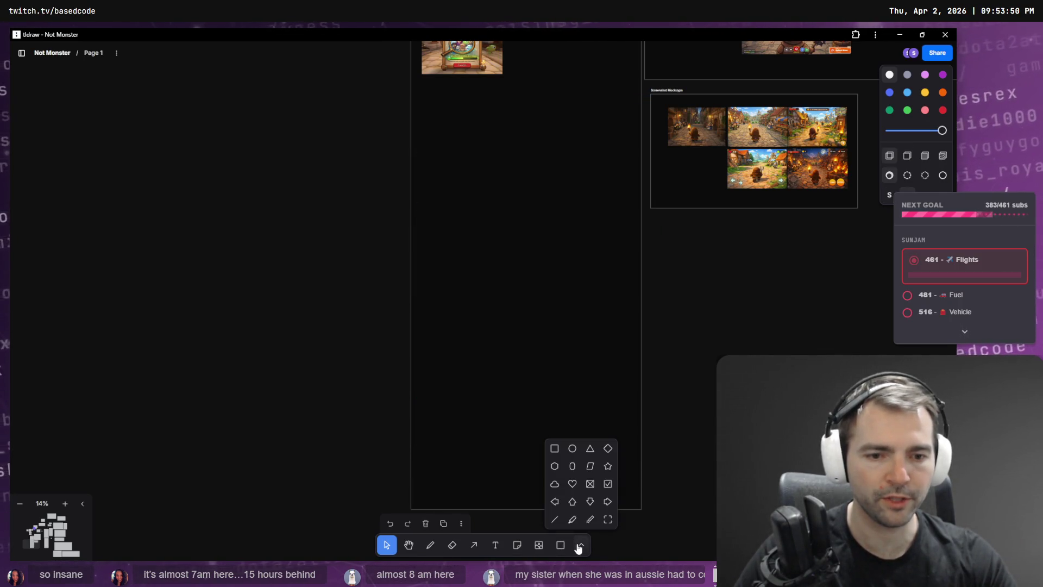
click(607, 520)
scroll(403, 433, down, 8)
mouse_move(379, 168)
mouse_down()
mouse_move(839, 432)
mouse_move(733, 487)
mouse_move(635, 505)
mouse_move(672, 552)
mouse_up()
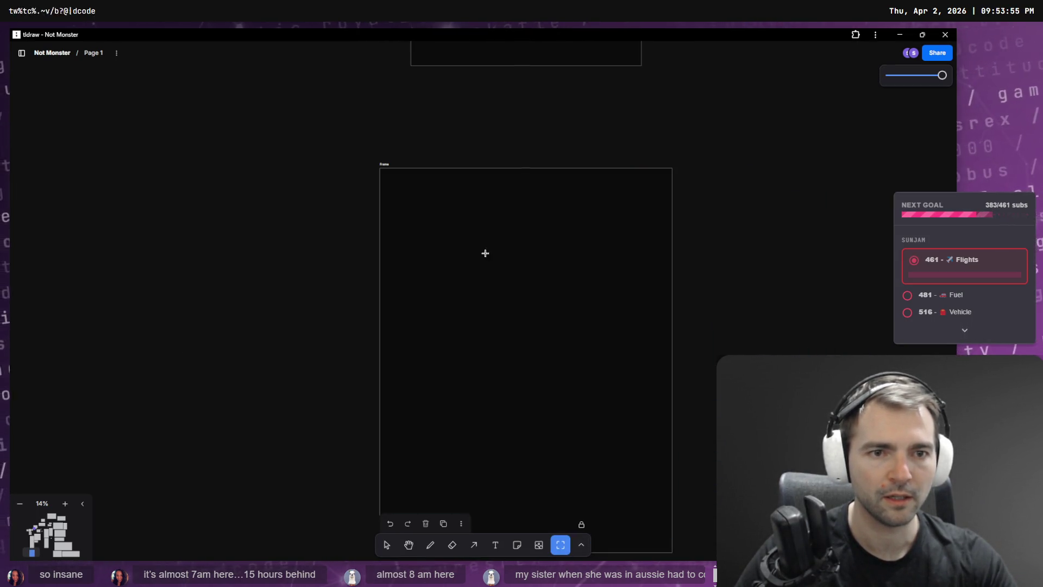
click(385, 165)
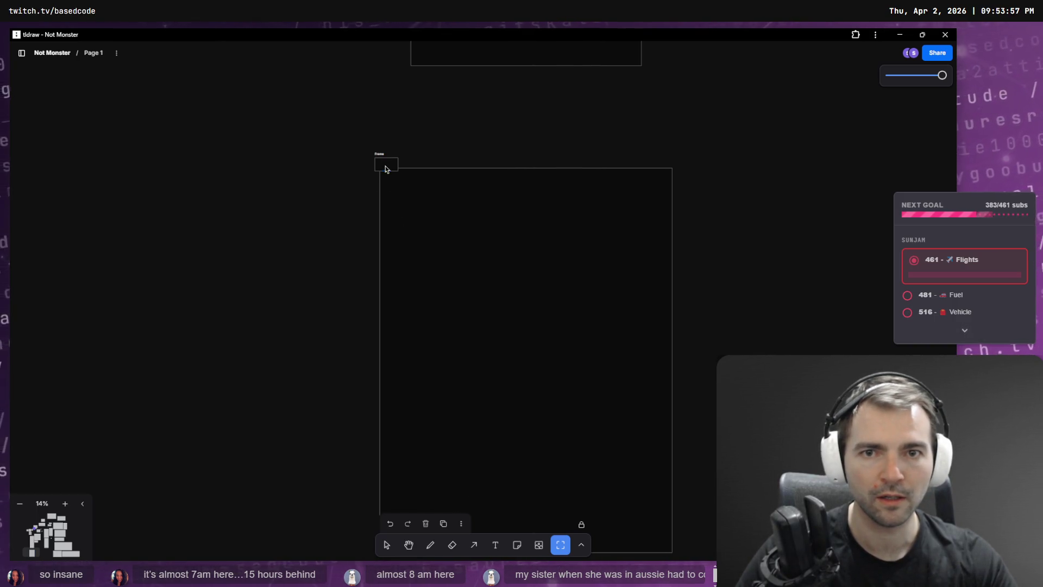
key(ctrl+z)
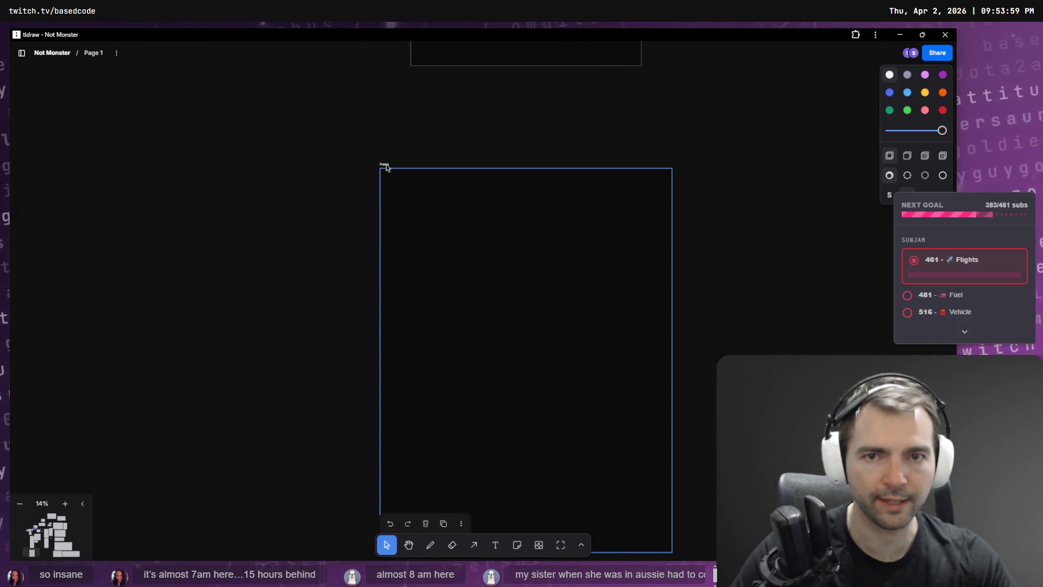